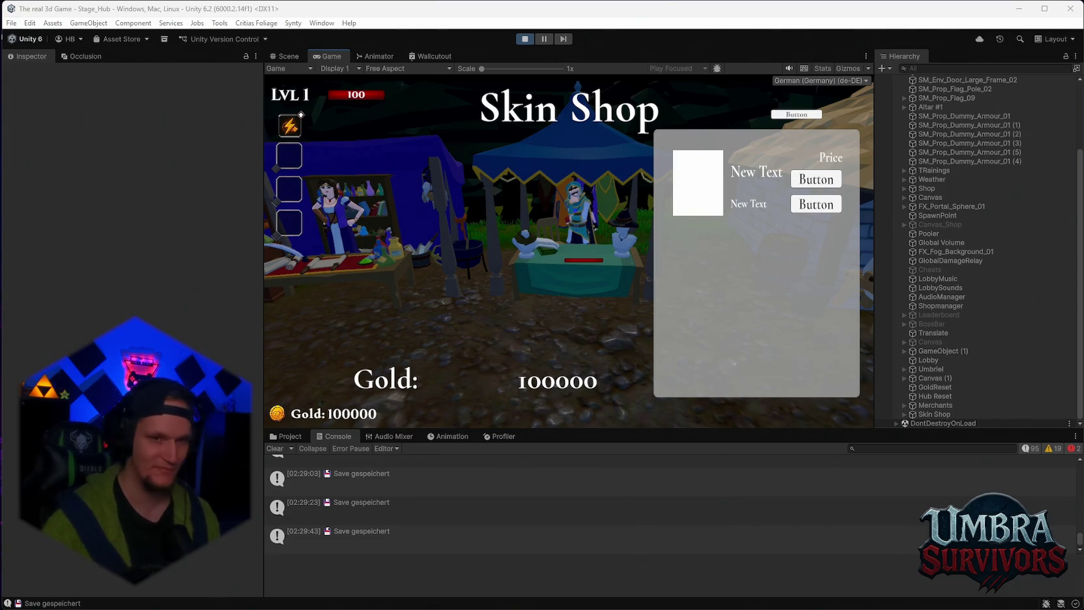
Step: Return to the Stage_Hub Scene view, select SpawnPoint 2 and orbit toward the red tree
click(294, 60)
scroll(958, 108, up, 3)
click(953, 88)
mouse_move(683, 179)
mouse_down()
mouse_move(607, 200)
mouse_move(652, 176)
mouse_up()
scroll(585, 236, up, 10)
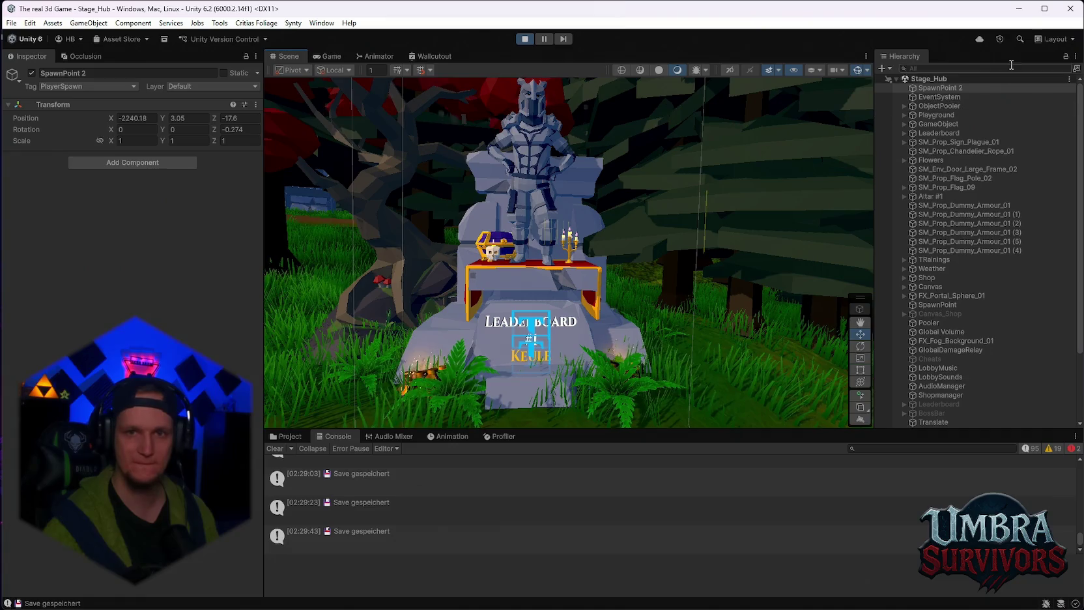
Step: Pan past the leaderboard statue to the village stalls, then show the Skins folder contents
drag(698, 172, 709, 191)
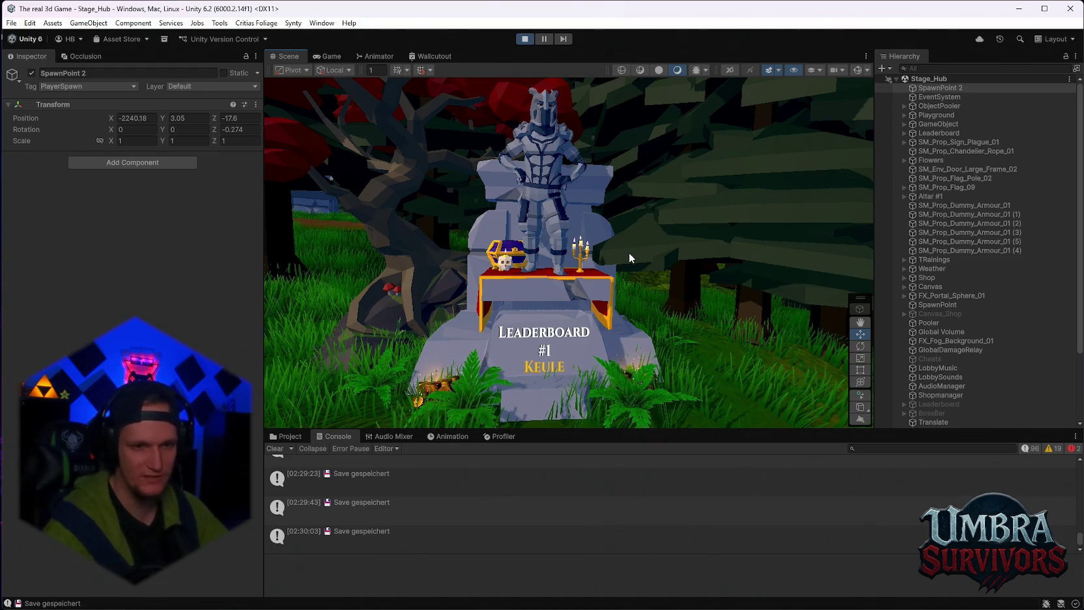
mouse_move(533, 236)
mouse_down()
mouse_move(571, 240)
mouse_move(549, 225)
mouse_up()
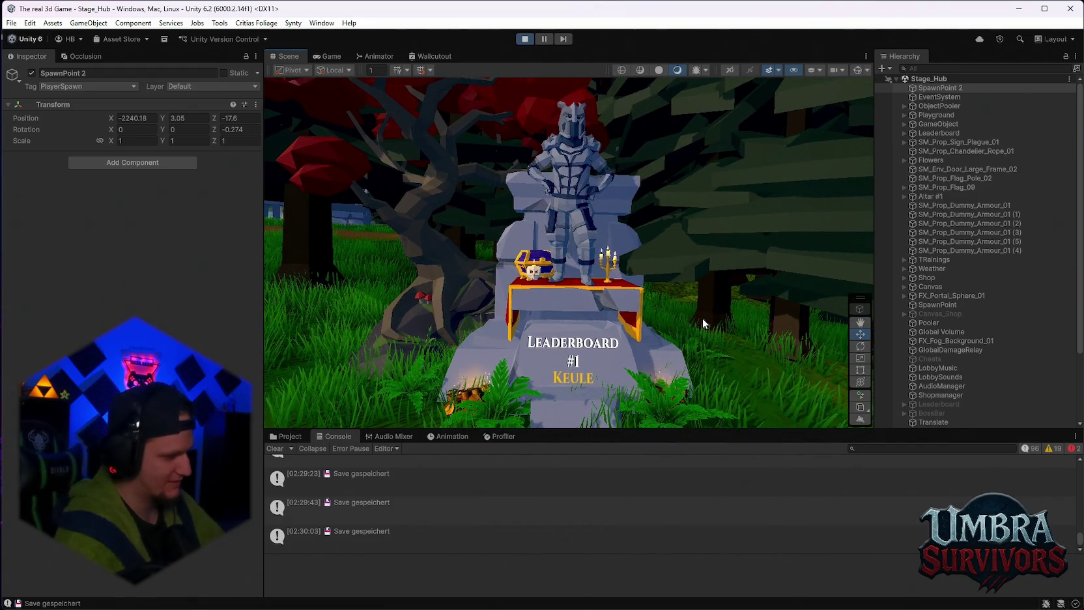
mouse_move(703, 318)
mouse_down()
mouse_move(485, 168)
mouse_move(510, 186)
mouse_move(543, 245)
mouse_move(551, 182)
mouse_move(595, 321)
mouse_move(579, 313)
mouse_move(620, 293)
mouse_move(509, 300)
mouse_move(511, 291)
mouse_move(445, 314)
mouse_move(624, 264)
mouse_move(625, 274)
mouse_move(693, 242)
mouse_move(670, 247)
mouse_move(692, 258)
mouse_move(665, 243)
mouse_move(602, 274)
mouse_up()
mouse_move(456, 248)
mouse_down()
mouse_move(375, 234)
mouse_move(394, 220)
mouse_move(543, 206)
mouse_move(480, 225)
mouse_up()
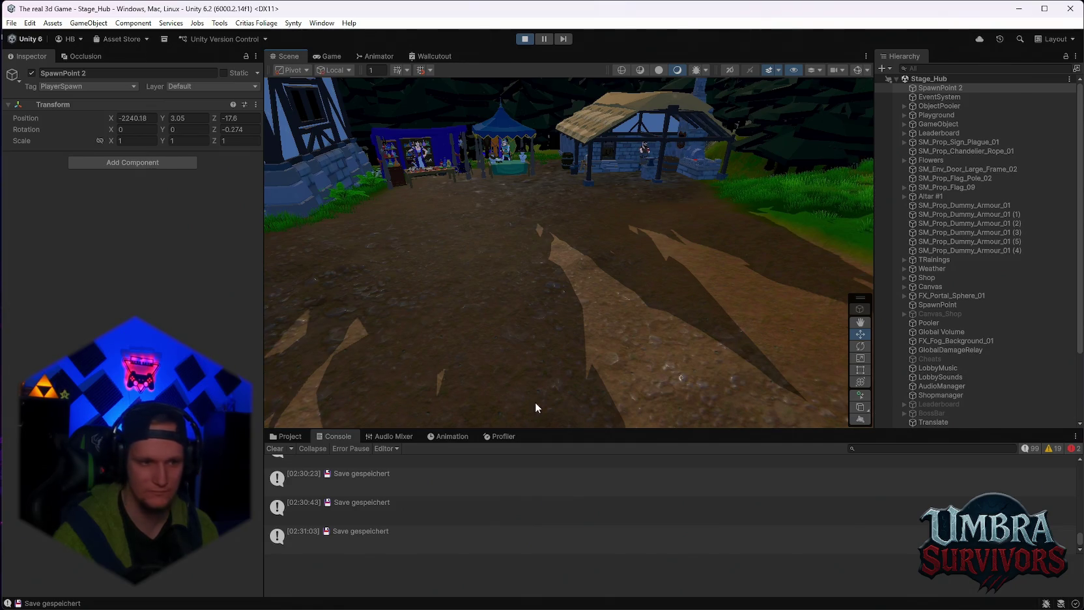
click(287, 436)
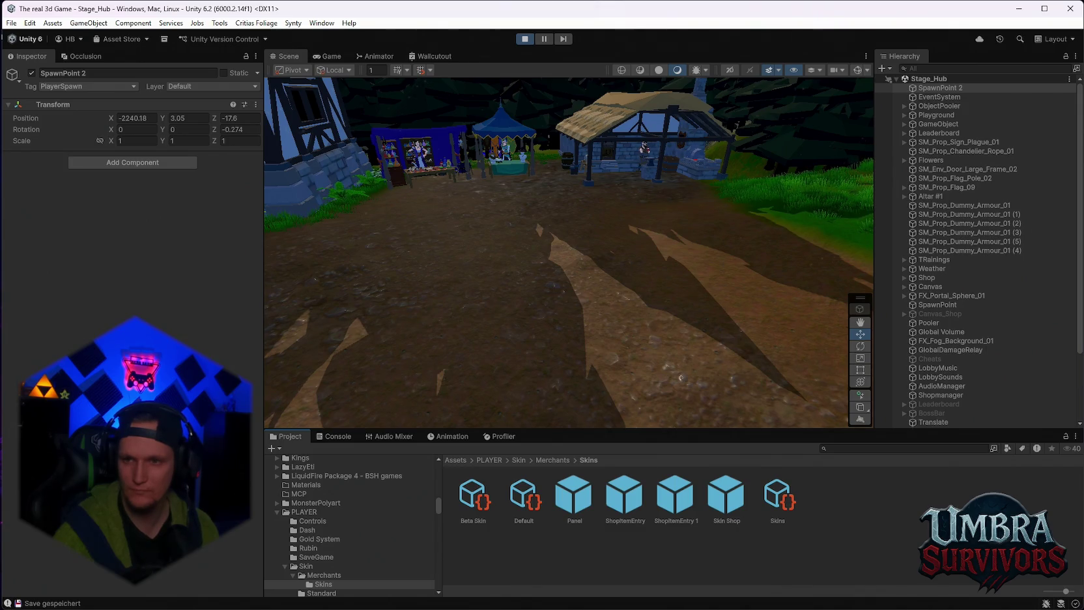
Step: Scroll down through the Merchants > Skins folder listing in the Project window
scroll(924, 311, down, 5)
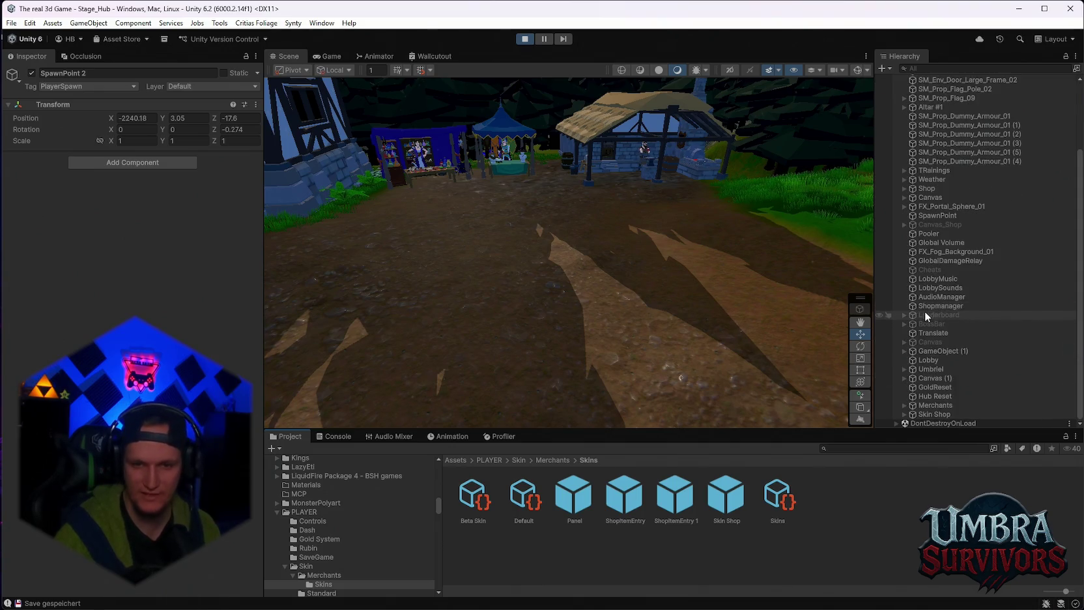
Step: Inspect the Skin Shop prefab and scene object, then the Skins catalog holding Beta Skin
click(726, 496)
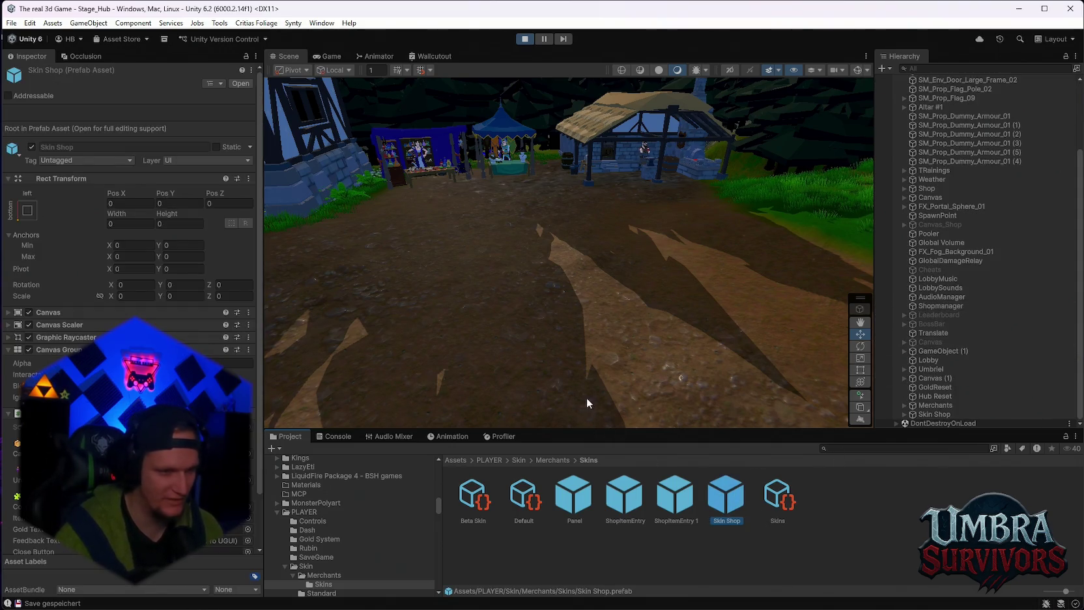
click(221, 453)
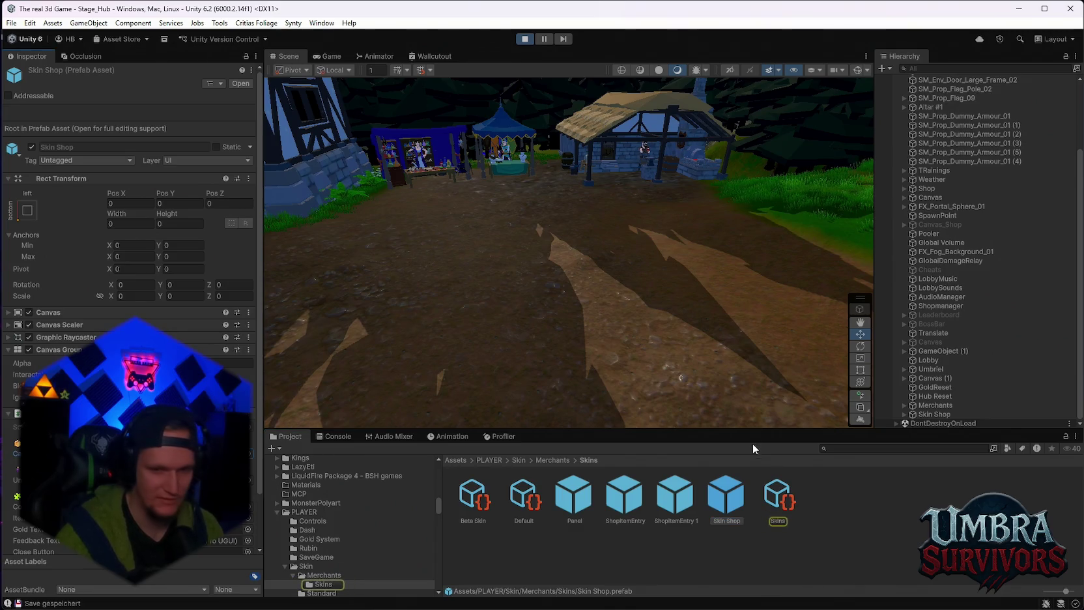
click(934, 414)
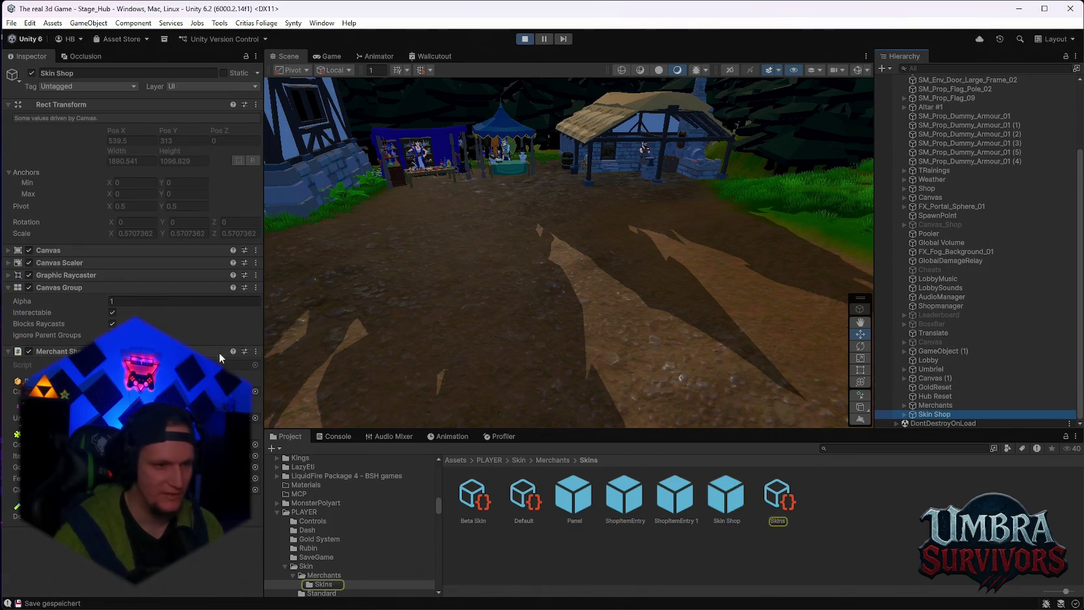
click(777, 515)
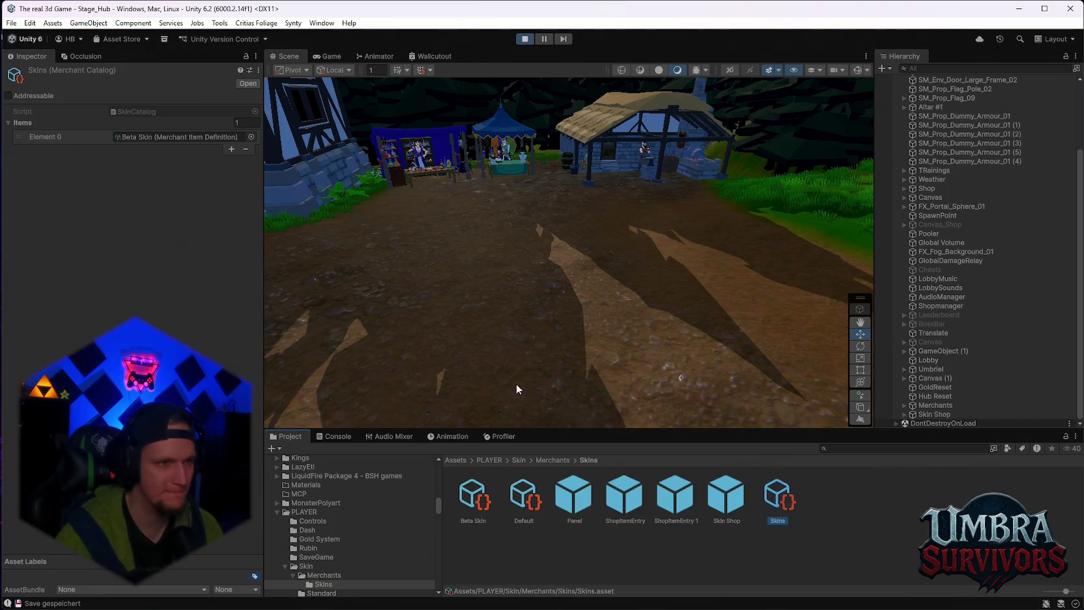
Step: Open the Beta Skin item definition and keep its item type as Armor Skin
double_click(130, 137)
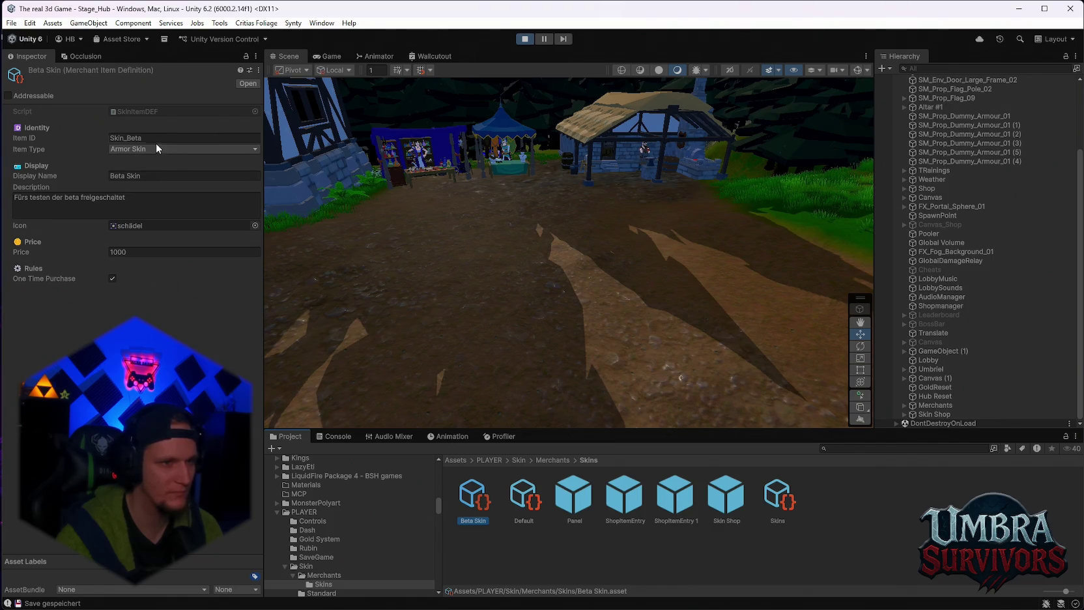
click(156, 148)
click(72, 141)
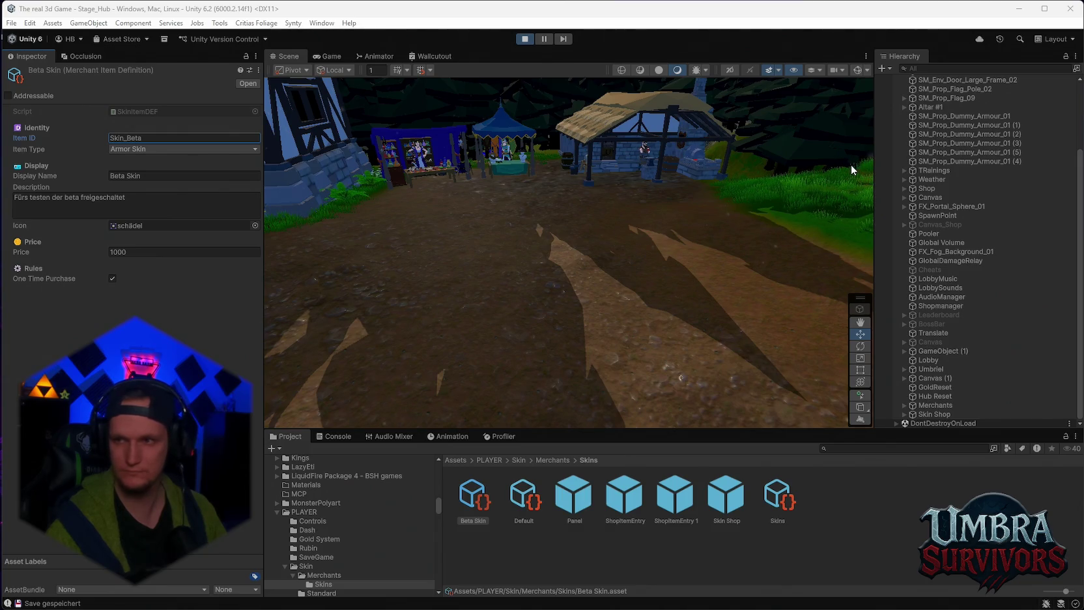
Step: Expand Skin Shop > Panel > Scroll View > Viewport > Content and select ShopItemEntry 1(Clone)
click(905, 414)
click(912, 396)
click(913, 405)
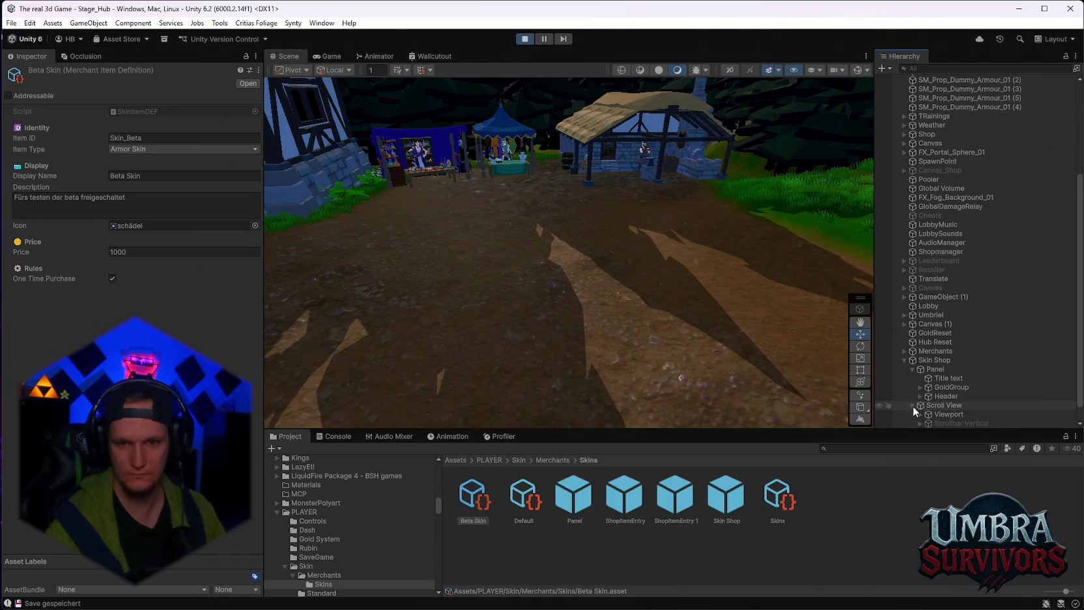
click(921, 397)
click(928, 405)
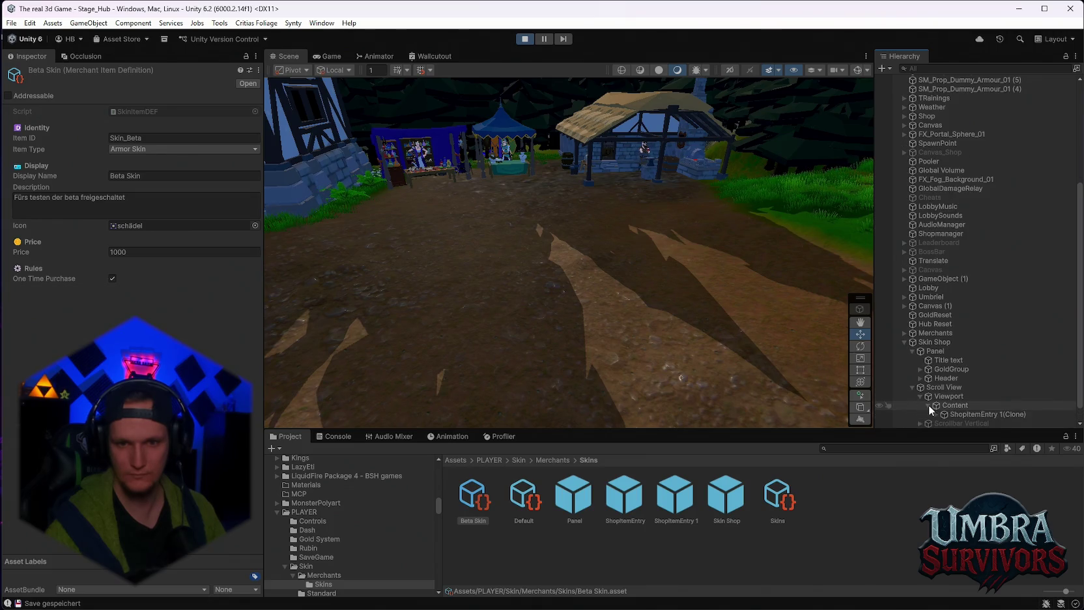
click(949, 396)
scroll(241, 313, down, 5)
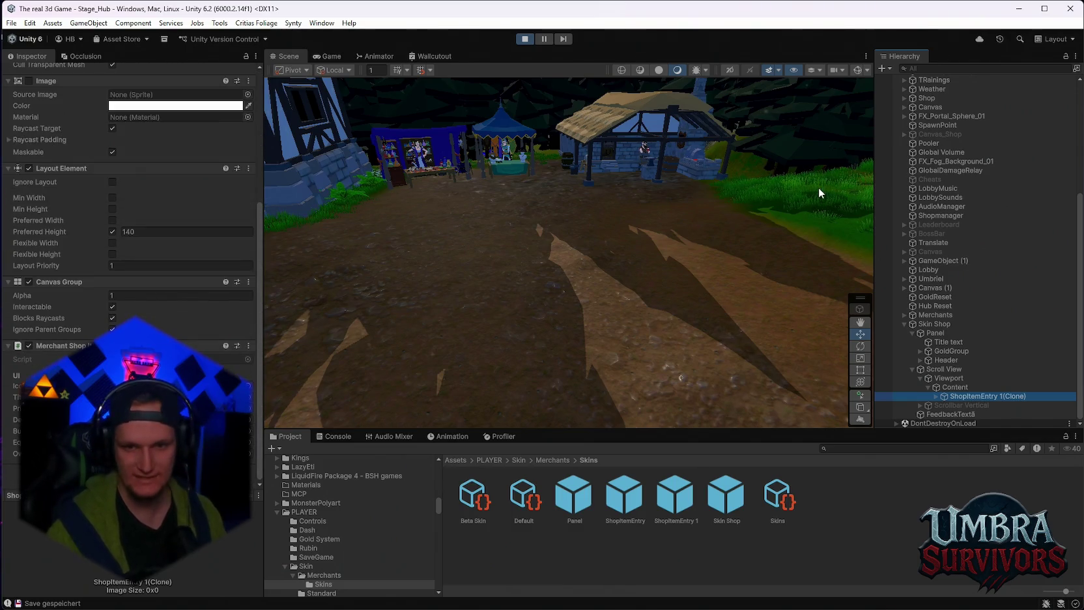
Step: Screenshot the clone's settings, then select Skin Shop and screenshot its Merchant Shop settings
key(super+shift+s)
drag(7, 14, 1018, 543)
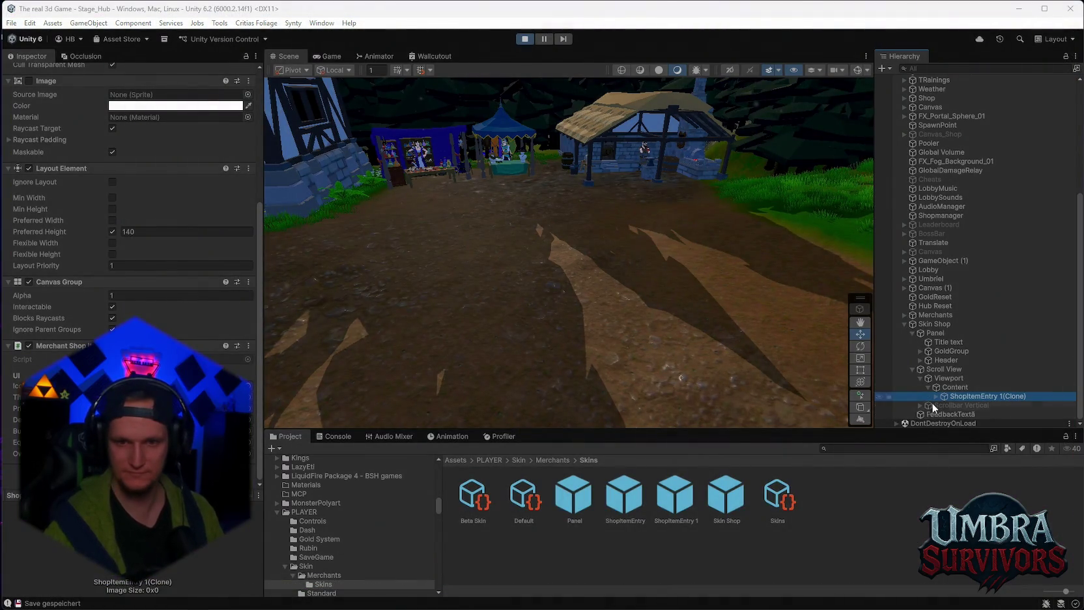
click(926, 324)
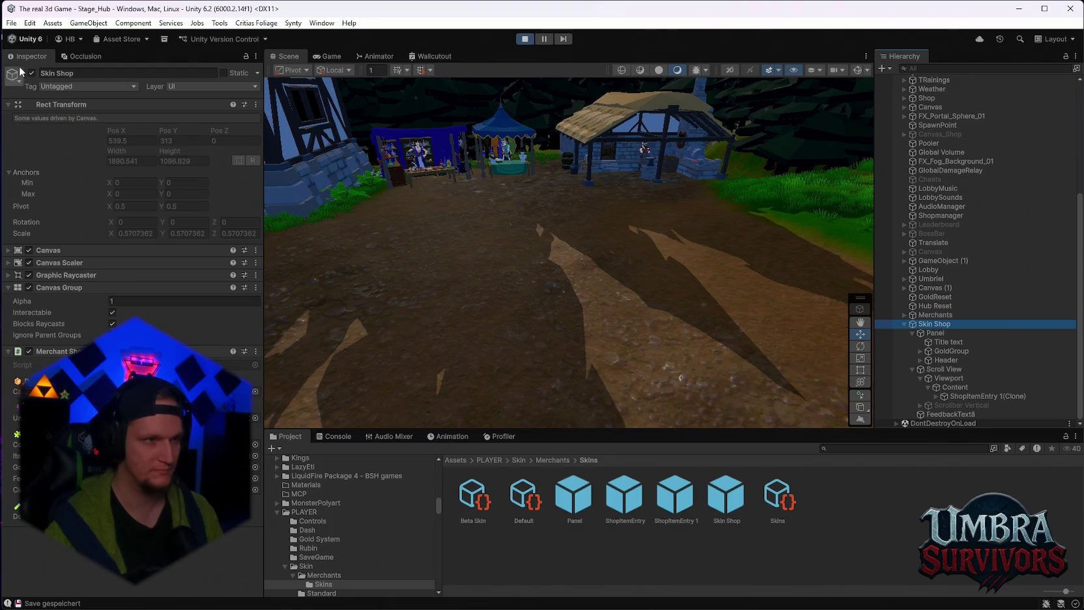
key(super+shift+s)
drag(4, 6, 937, 588)
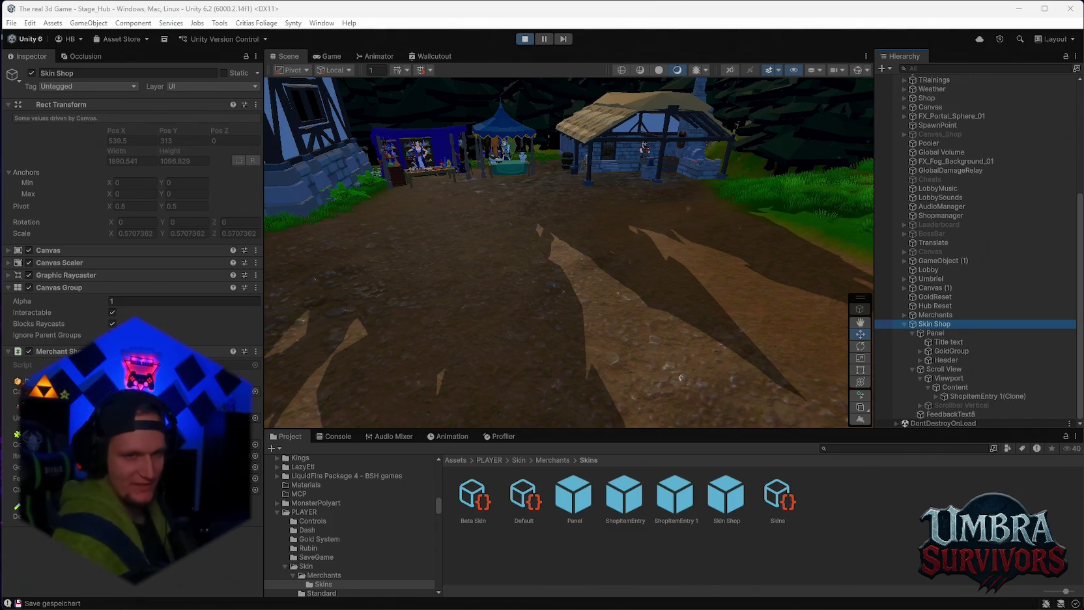
mouse_move(671, 209)
mouse_down()
mouse_move(624, 226)
mouse_move(621, 149)
mouse_move(565, 235)
mouse_up()
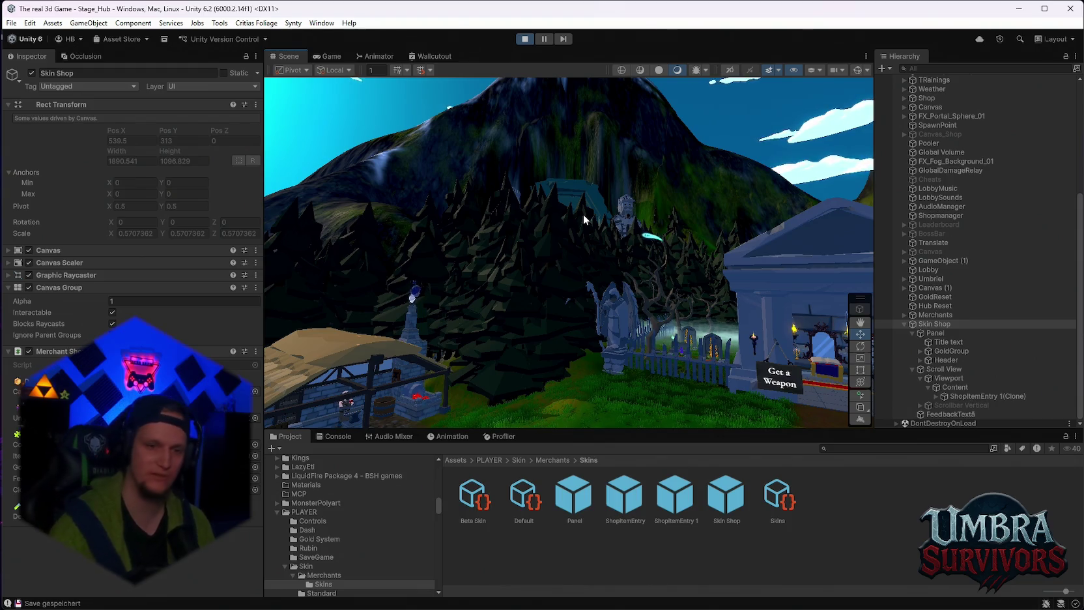
mouse_move(439, 285)
mouse_down()
mouse_move(606, 234)
mouse_move(602, 209)
mouse_up()
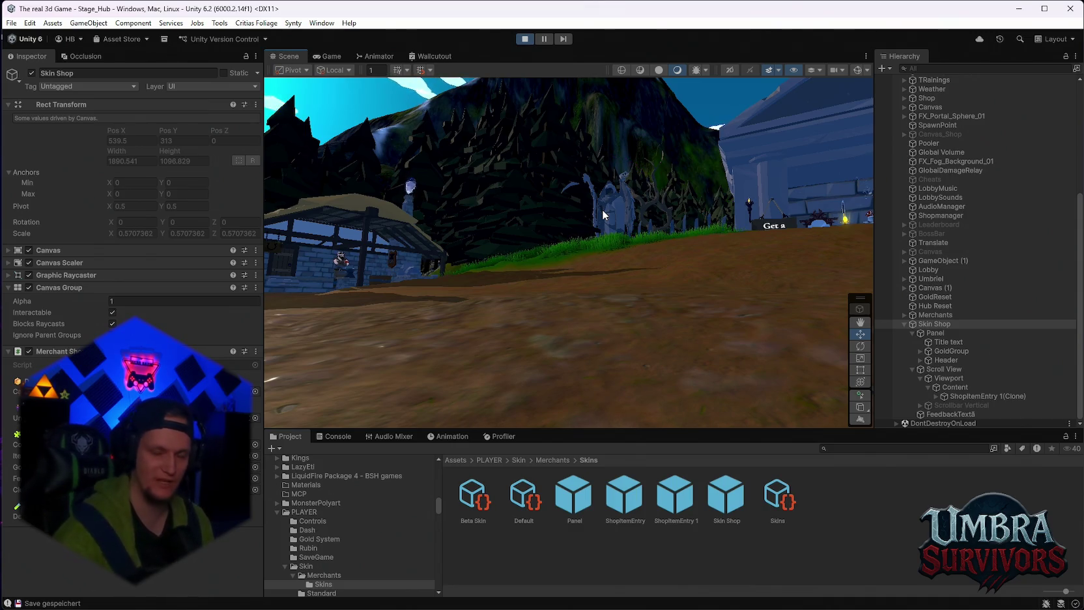
mouse_move(602, 209)
mouse_down()
mouse_move(355, 202)
mouse_move(309, 246)
mouse_up()
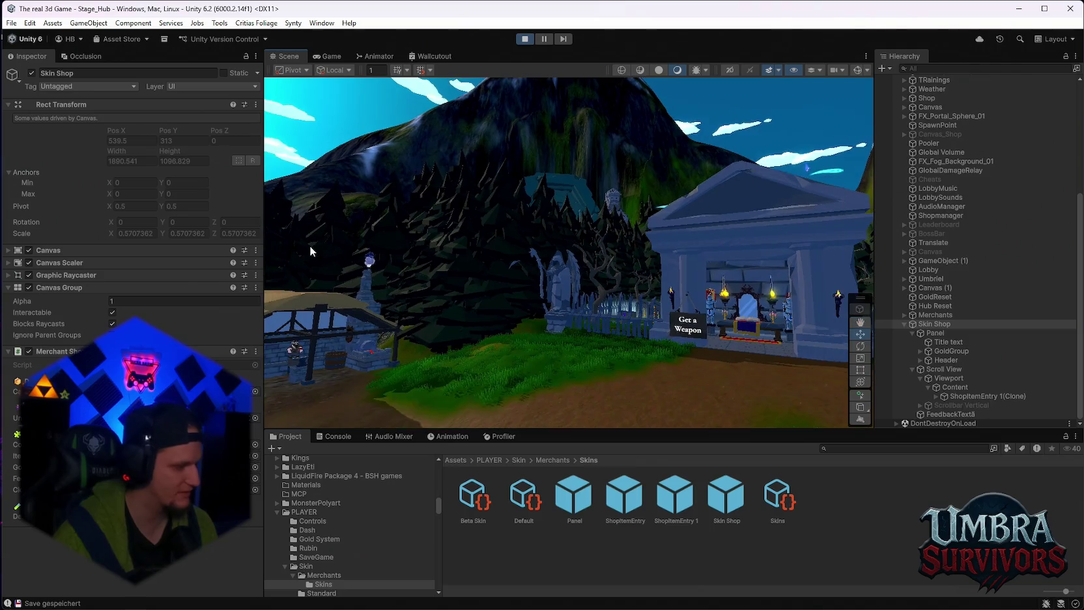
mouse_move(403, 284)
mouse_down()
mouse_move(565, 333)
mouse_move(520, 286)
mouse_move(543, 295)
mouse_move(538, 283)
mouse_move(556, 284)
mouse_move(551, 295)
mouse_move(495, 254)
mouse_move(555, 233)
mouse_move(542, 210)
mouse_move(443, 221)
mouse_move(501, 177)
mouse_move(547, 213)
mouse_up()
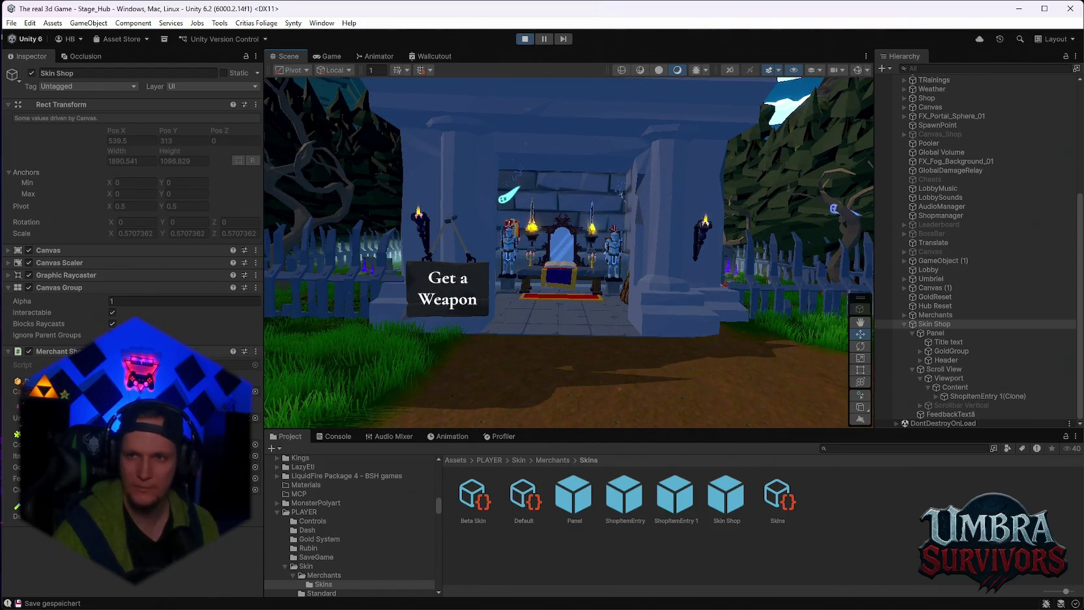
mouse_move(777, 163)
mouse_down()
mouse_move(647, 217)
mouse_move(491, 217)
mouse_move(534, 224)
mouse_up()
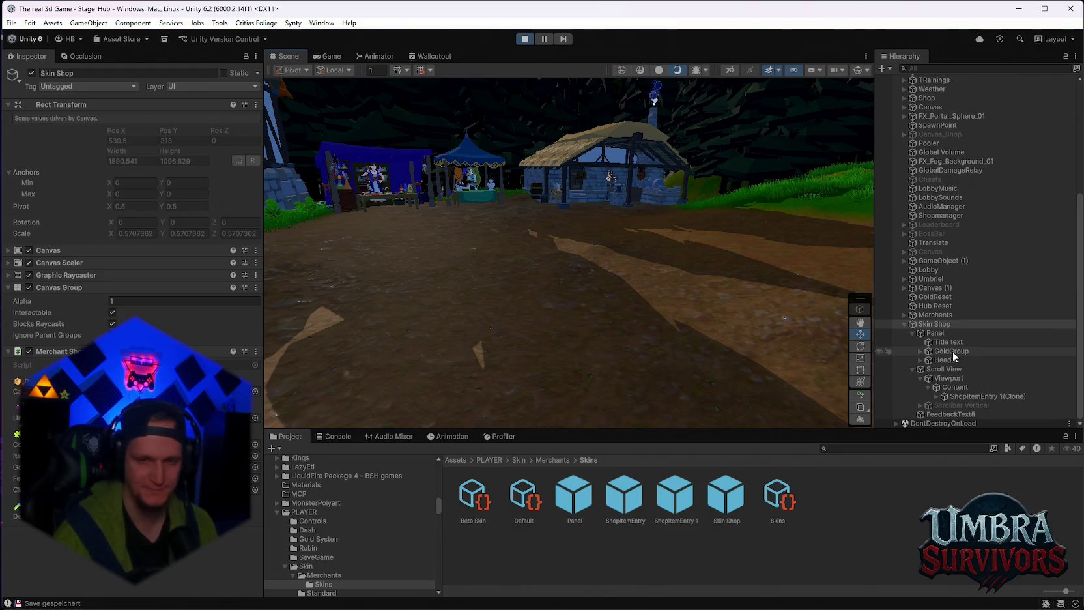
Step: Reselect ShopItemEntry 1(Clone), frame it, and orbit to the panel's front
click(967, 398)
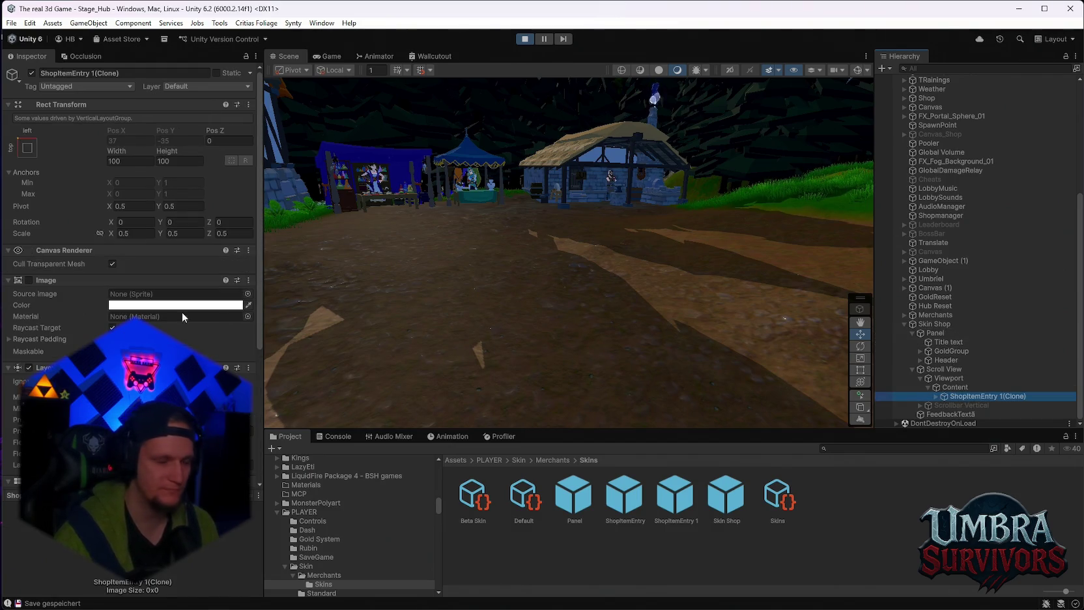
scroll(183, 312, down, 5)
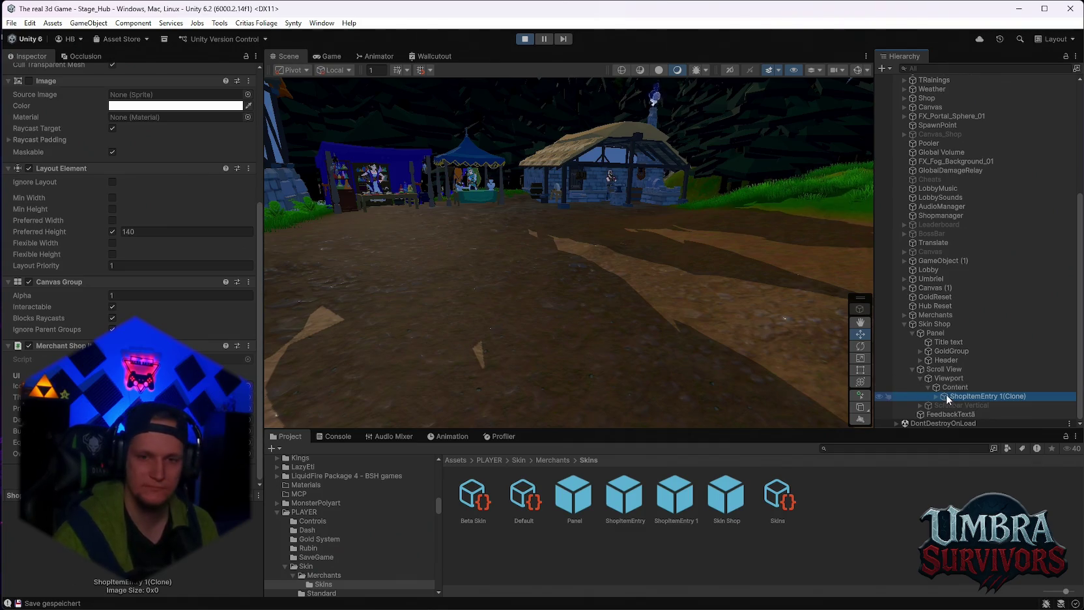
key(f)
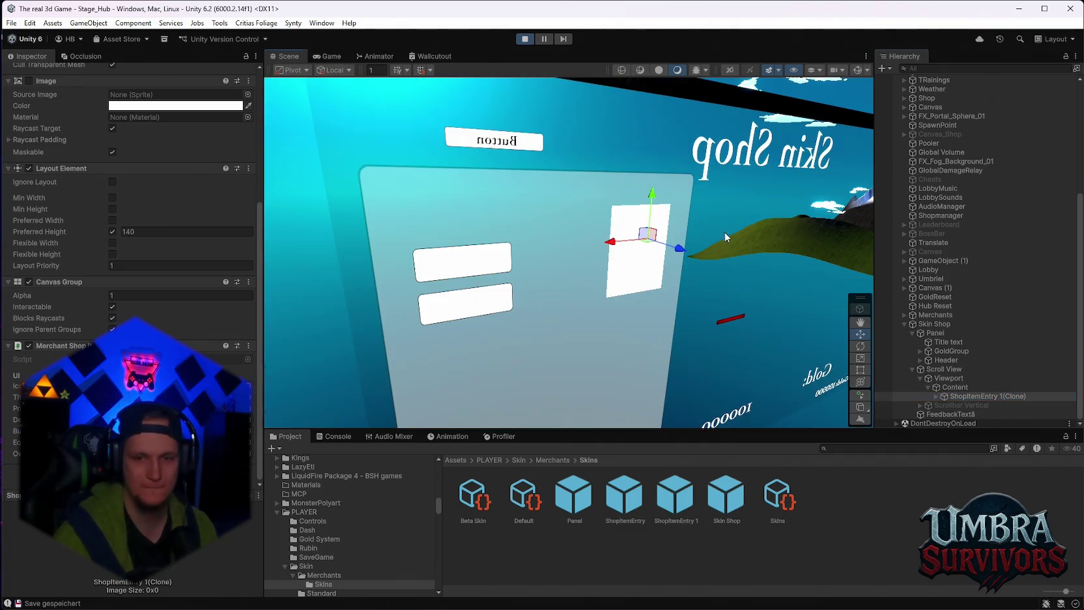
mouse_move(623, 224)
mouse_down()
mouse_move(477, 202)
mouse_move(684, 200)
mouse_move(640, 206)
mouse_move(647, 249)
mouse_move(658, 229)
mouse_move(638, 271)
mouse_move(680, 201)
mouse_move(625, 277)
mouse_move(629, 309)
mouse_up()
Step: Unfold the entry's Row, TextCol and TitelRow down to the Title Text object
click(936, 396)
click(958, 405)
click(944, 414)
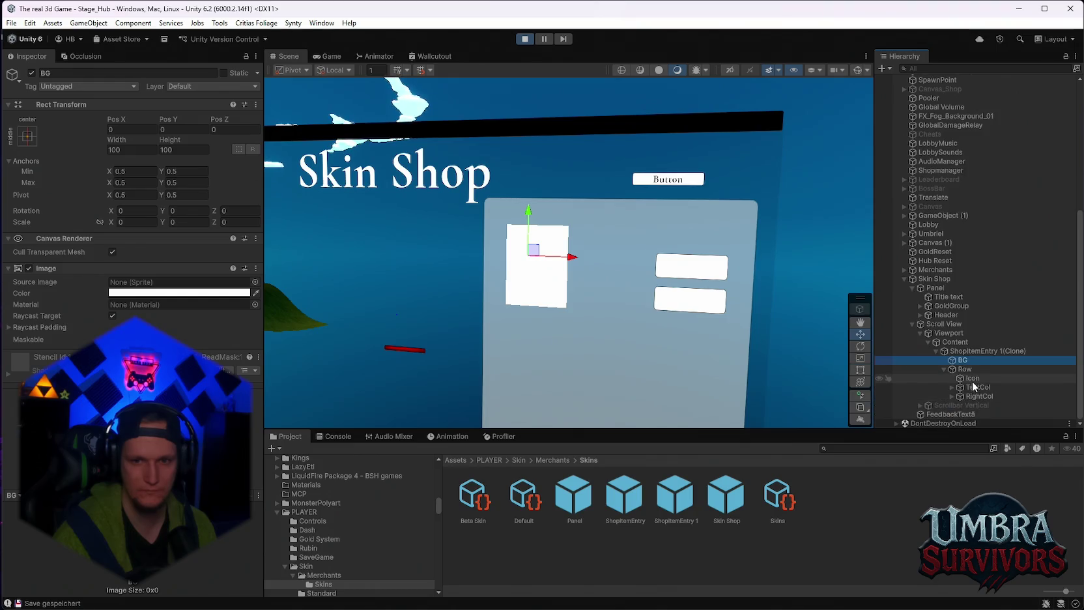
click(973, 379)
click(976, 388)
key(Right)
click(974, 395)
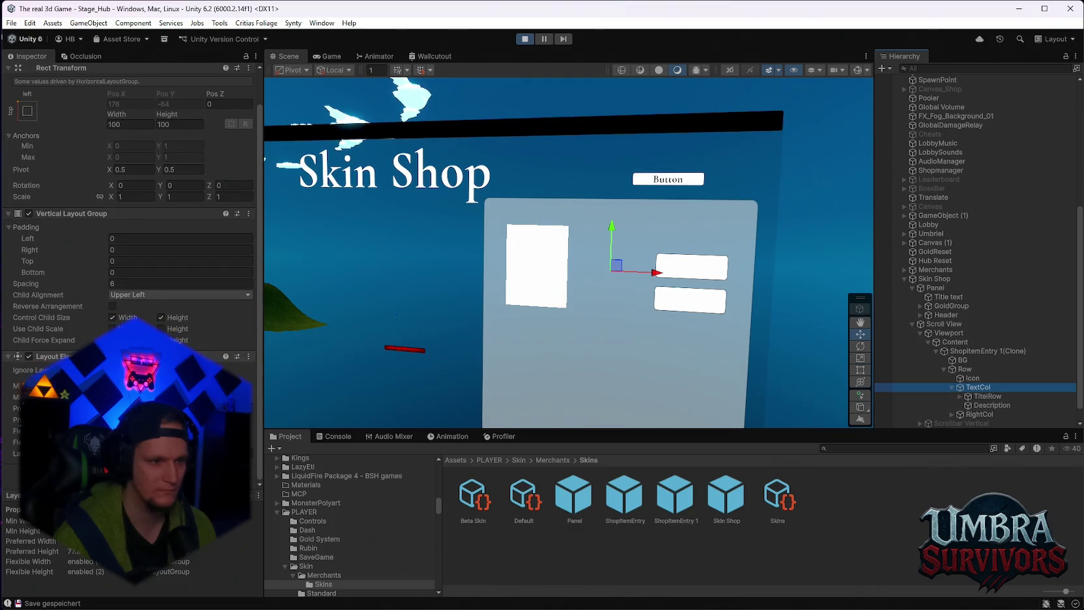
click(960, 397)
click(982, 405)
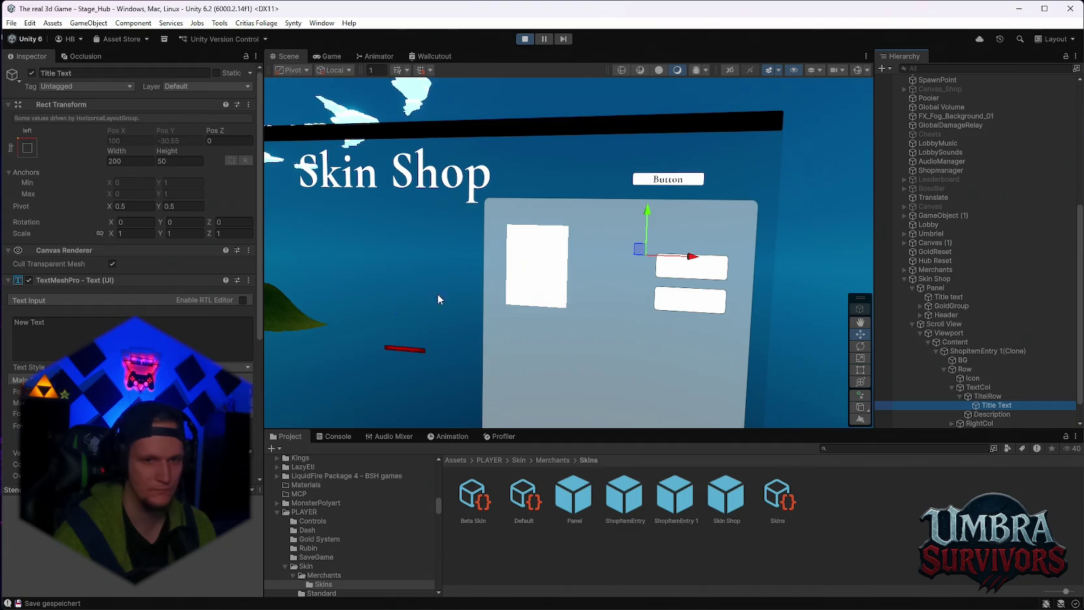
Step: Select Description, then unfold RightCol to reveal Price and select BuyButtom
mouse_move(581, 254)
mouse_down()
mouse_move(455, 236)
mouse_move(531, 231)
mouse_up()
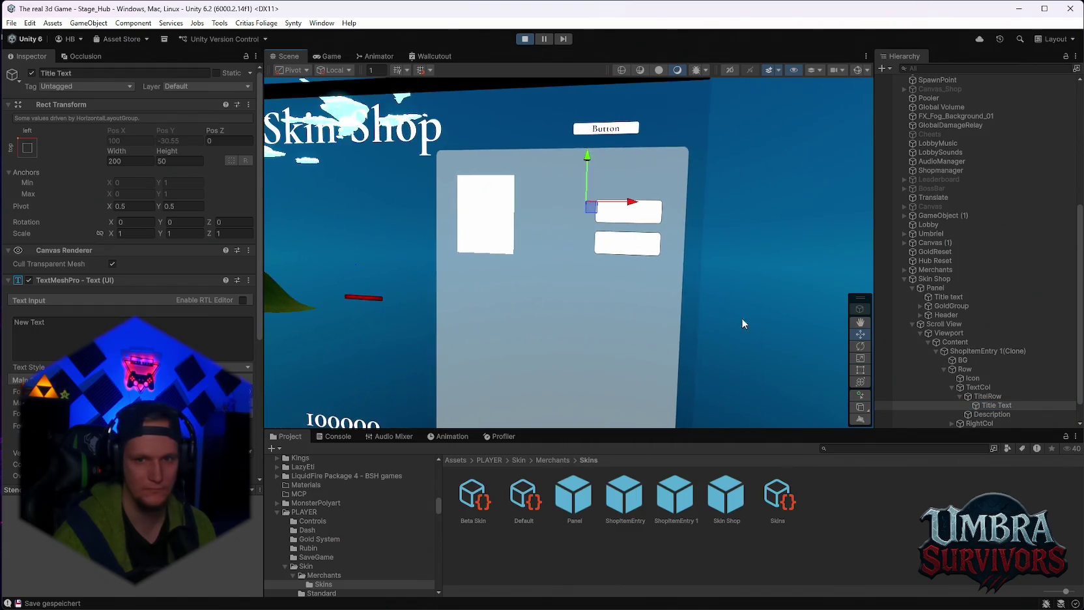
click(981, 415)
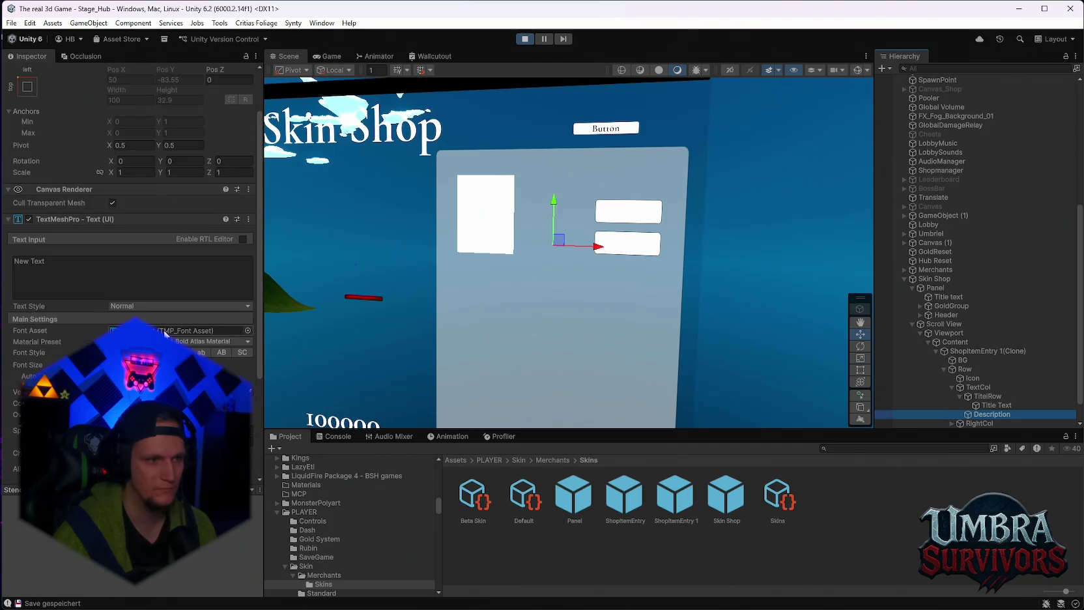
mouse_move(603, 312)
mouse_down()
mouse_move(671, 336)
mouse_move(637, 296)
mouse_move(537, 308)
mouse_up()
scroll(637, 295, up, 2)
scroll(537, 309, up, 2)
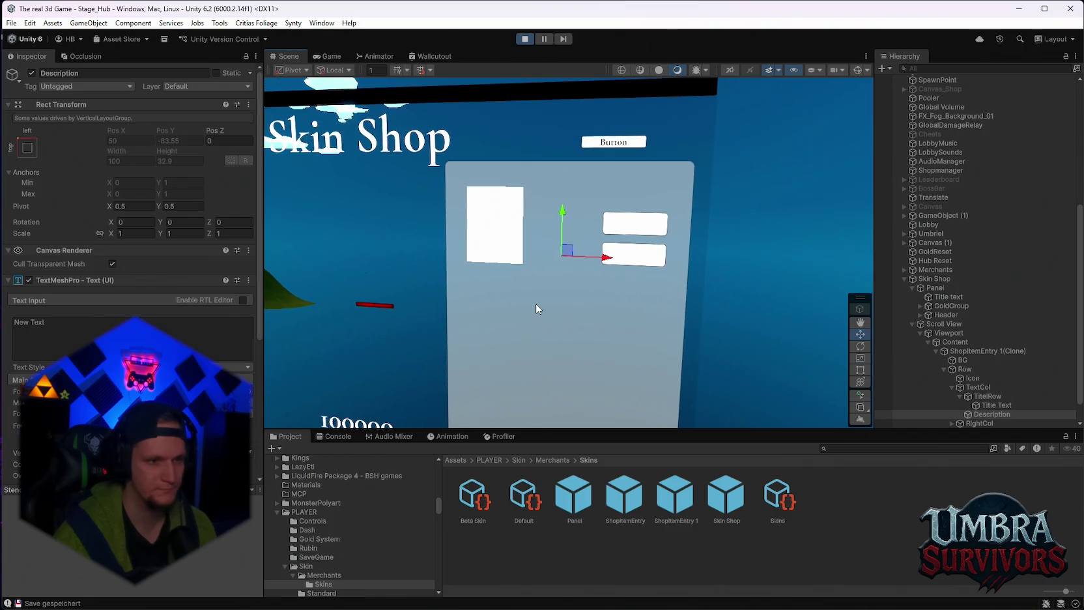
scroll(131, 391, down, 5)
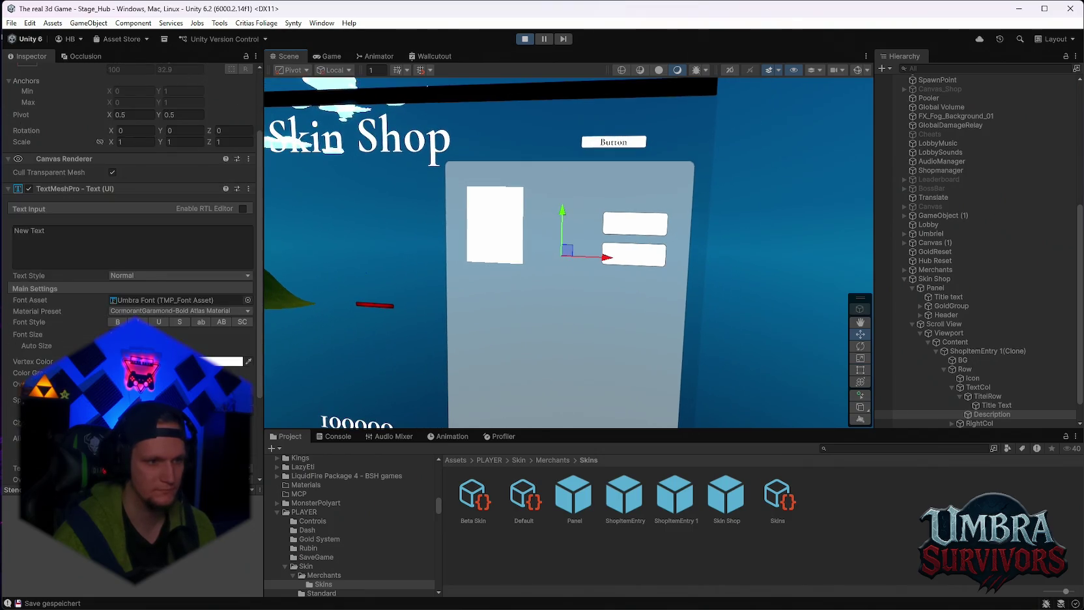
scroll(163, 293, up, 3)
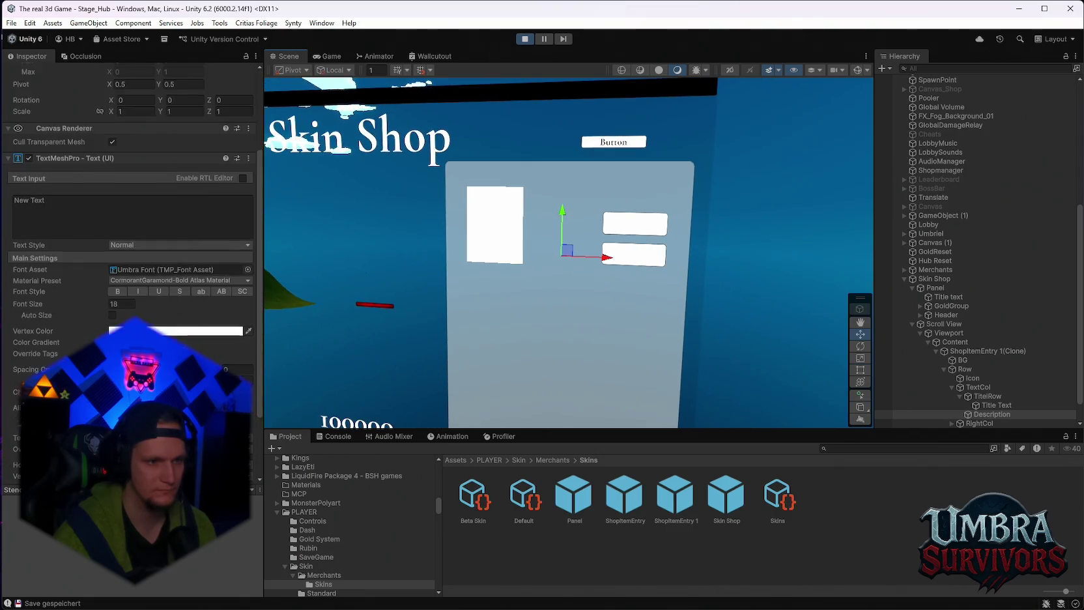
scroll(517, 273, up, 1)
scroll(958, 391, down, 1)
click(971, 396)
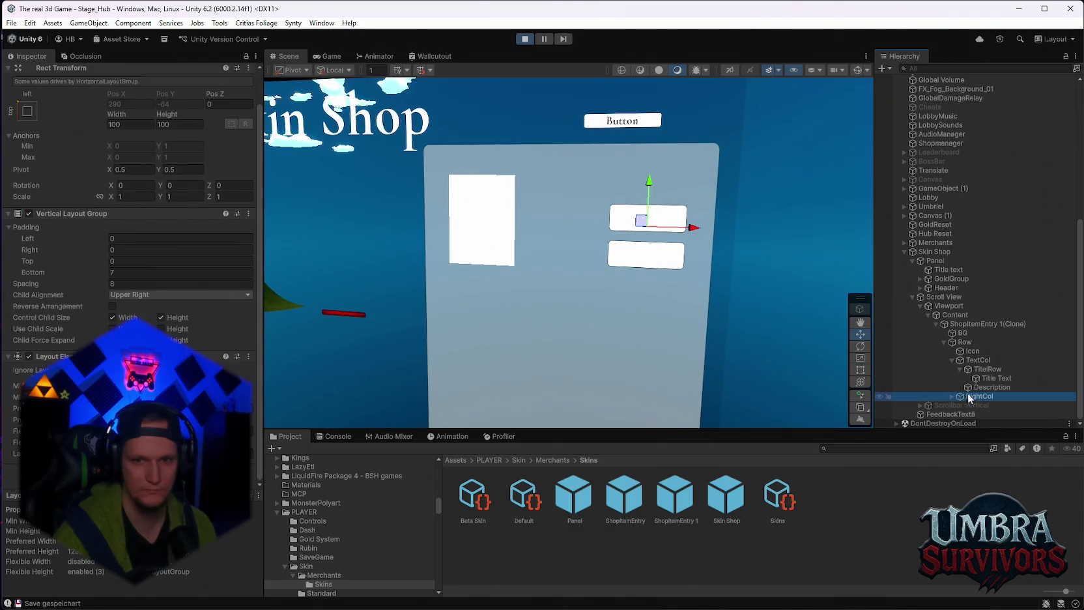
click(954, 396)
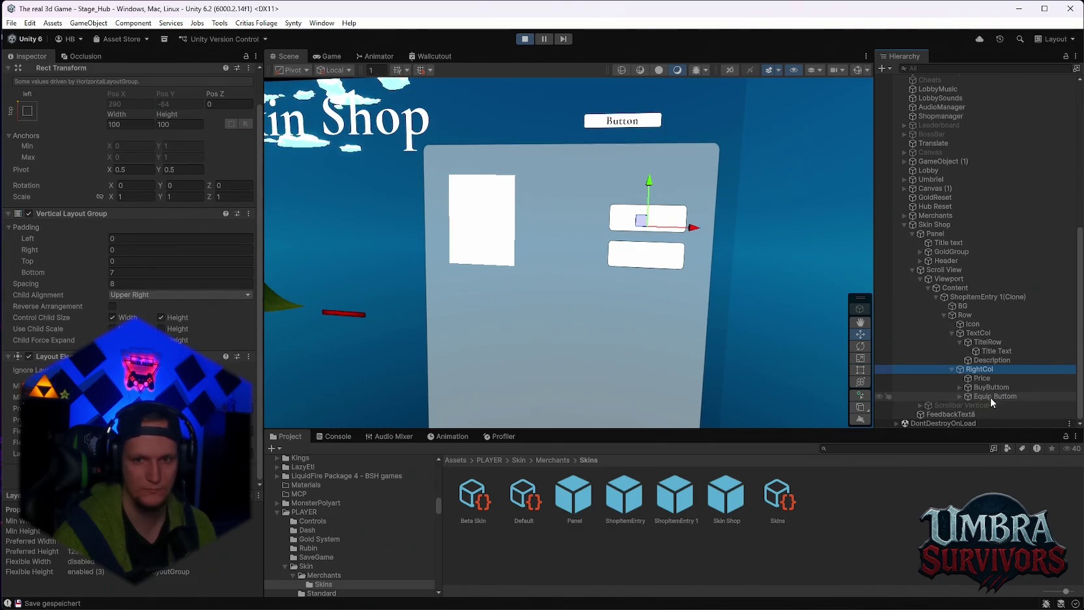
click(991, 389)
Step: Scroll the Inspector to BuyButtom's Button colour tints and empty On Click () list
scroll(130, 195, down, 5)
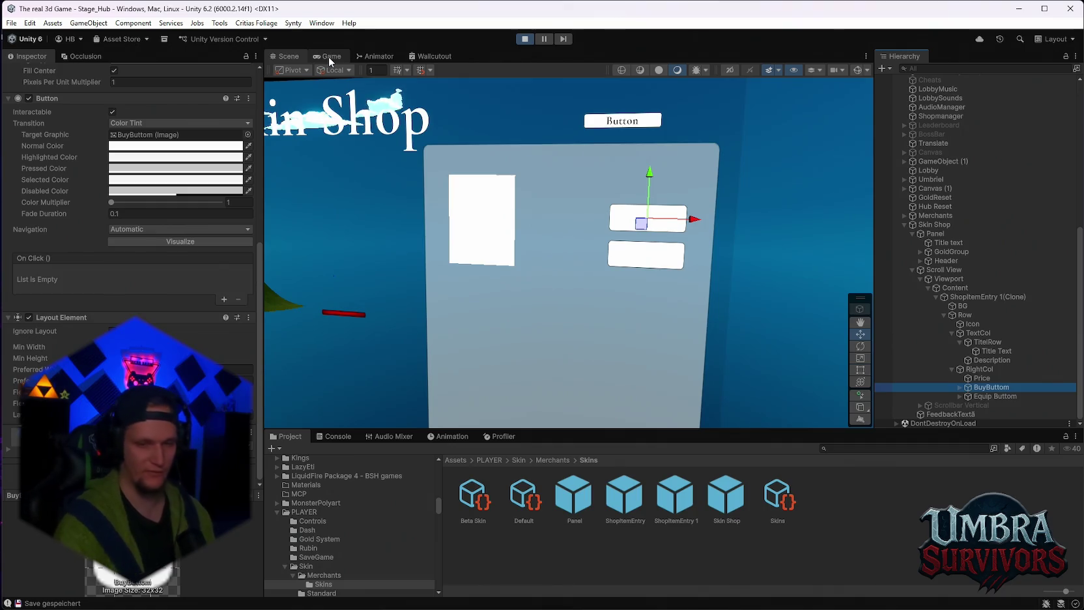
scroll(548, 227, down, 2)
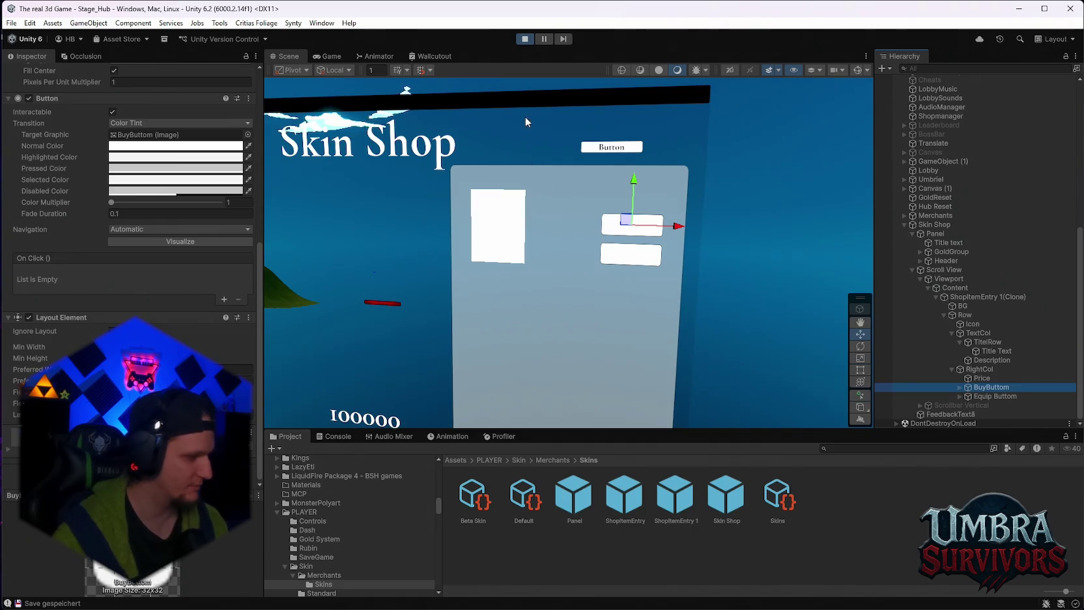
scroll(526, 120, down, 2)
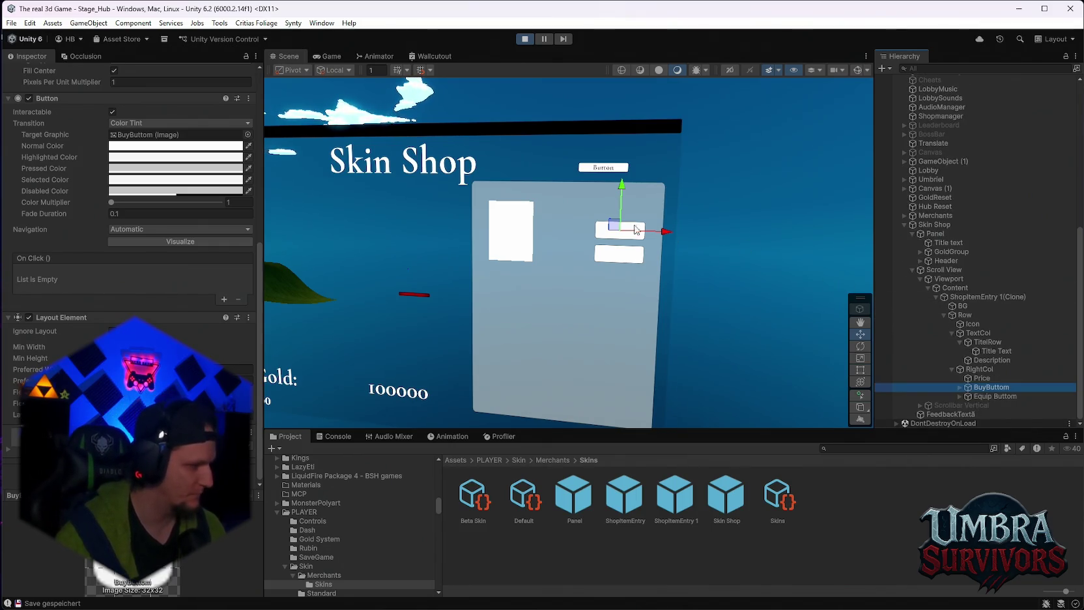
scroll(475, 260, down, 1)
mouse_move(475, 260)
mouse_down()
mouse_move(685, 298)
mouse_move(717, 265)
mouse_move(670, 255)
mouse_move(569, 267)
mouse_up()
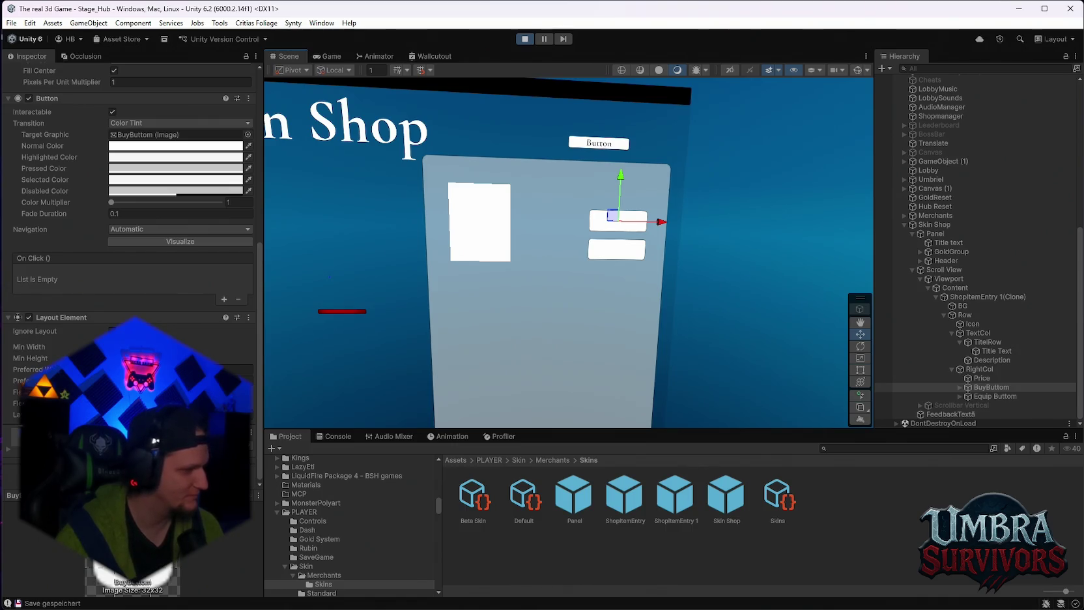
click(729, 168)
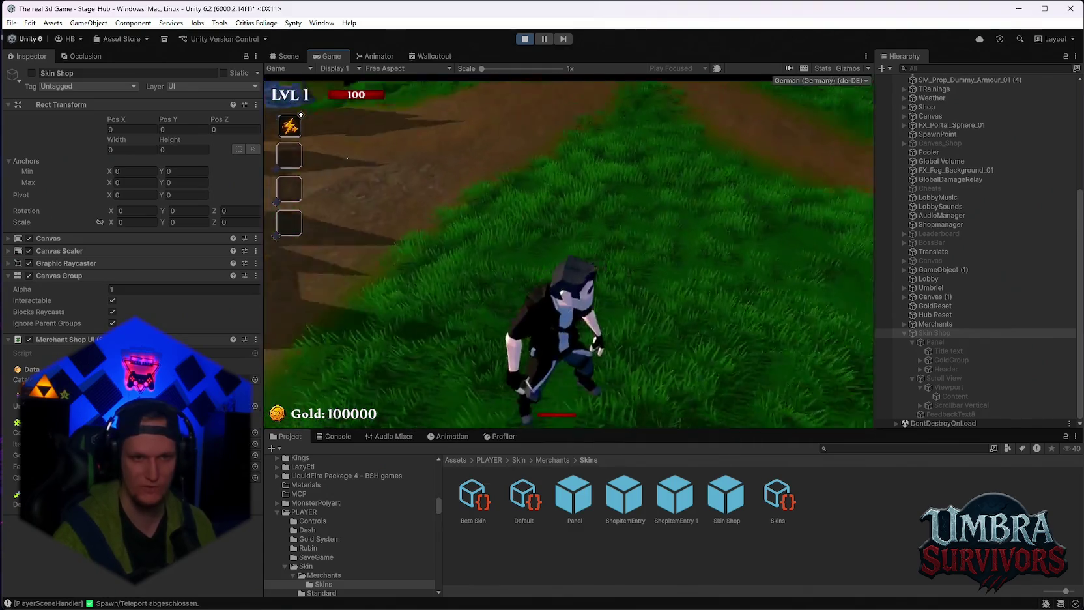
Step: Walk the character to the merchant tent to open the Skin Shop, then stop play mode
key(w)
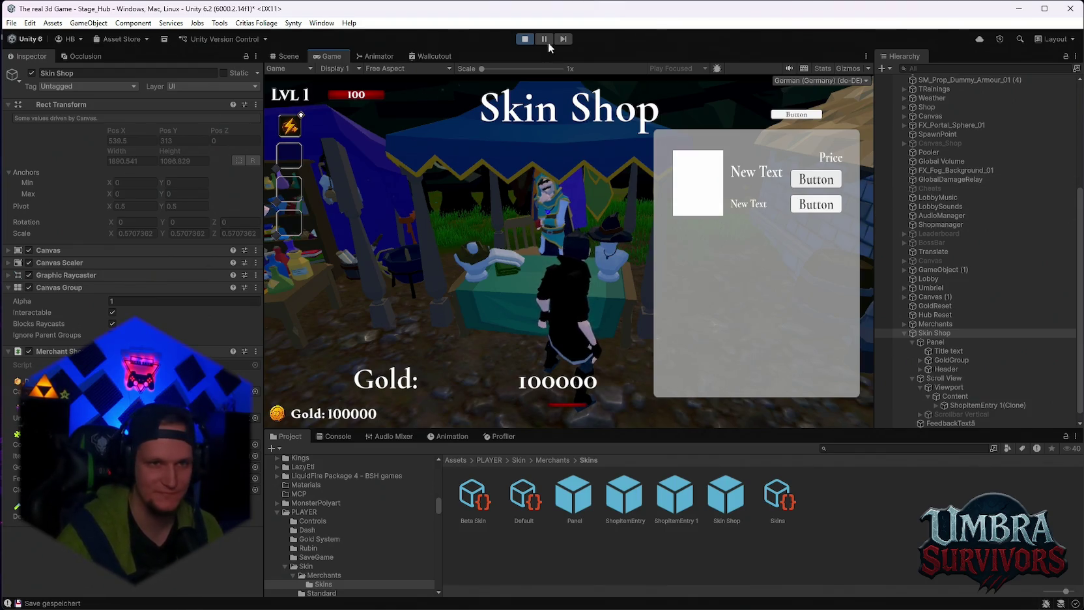
key(ctrl+p)
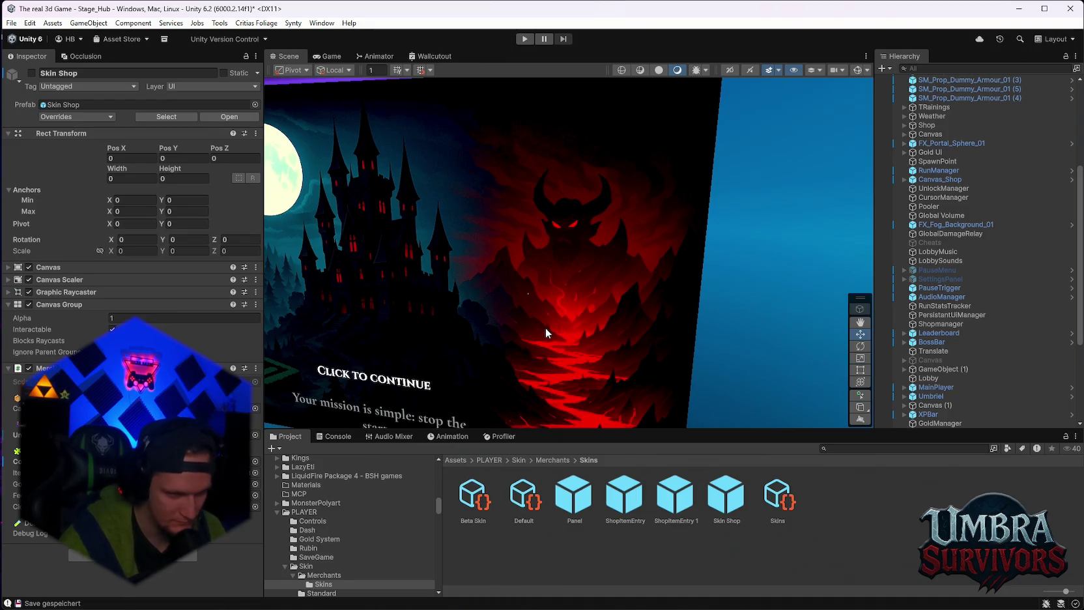
Step: Review UnlockManager's Skin_Default and Skin_Beta armor unlocks, toggle Weapon Unlocks, and replay
scroll(965, 232, up, 3)
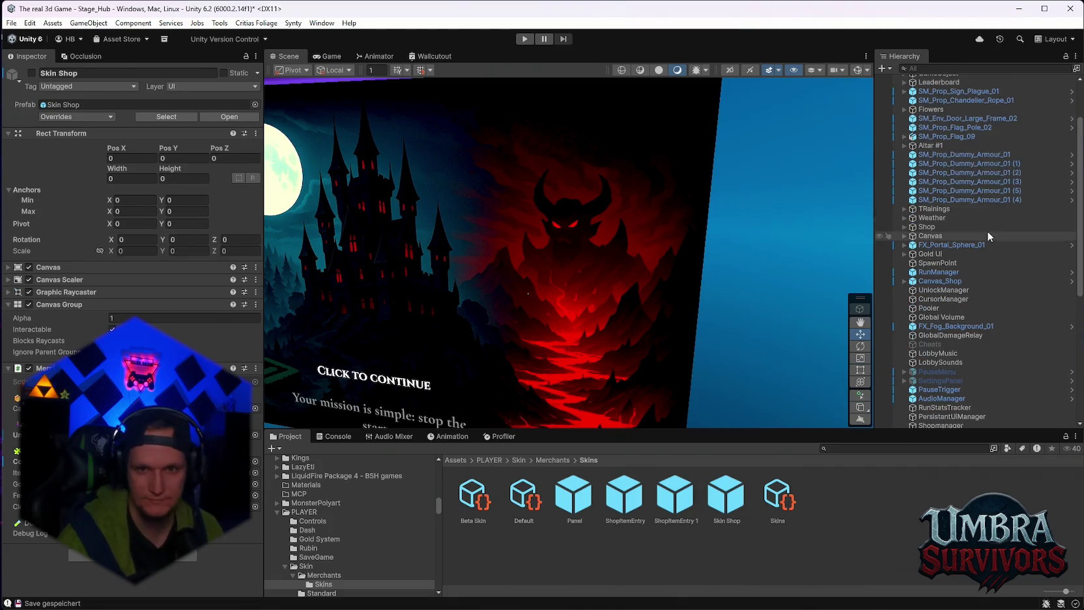
click(939, 291)
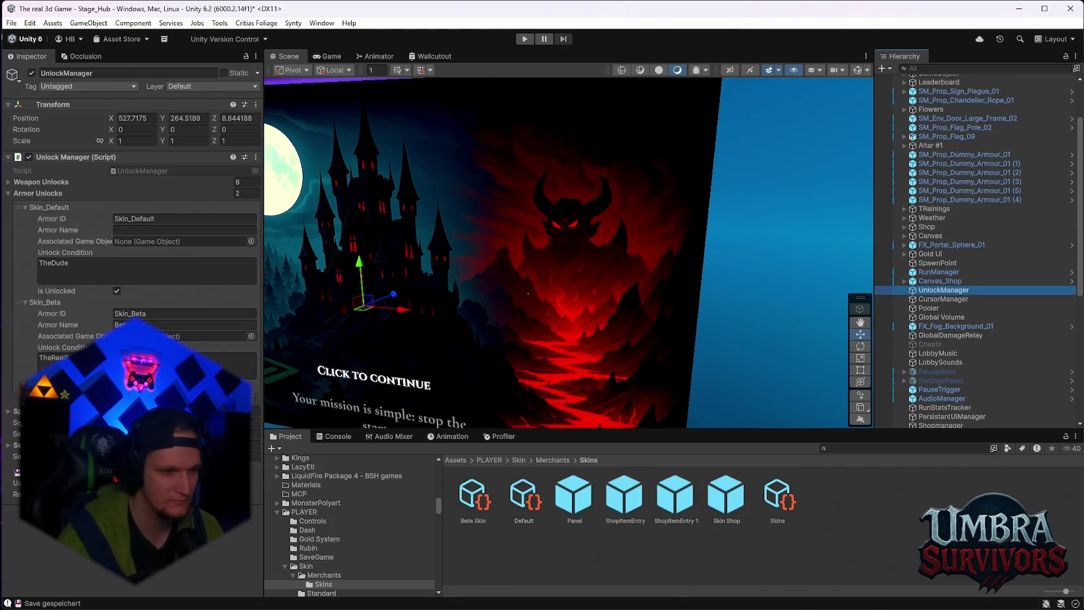
click(147, 365)
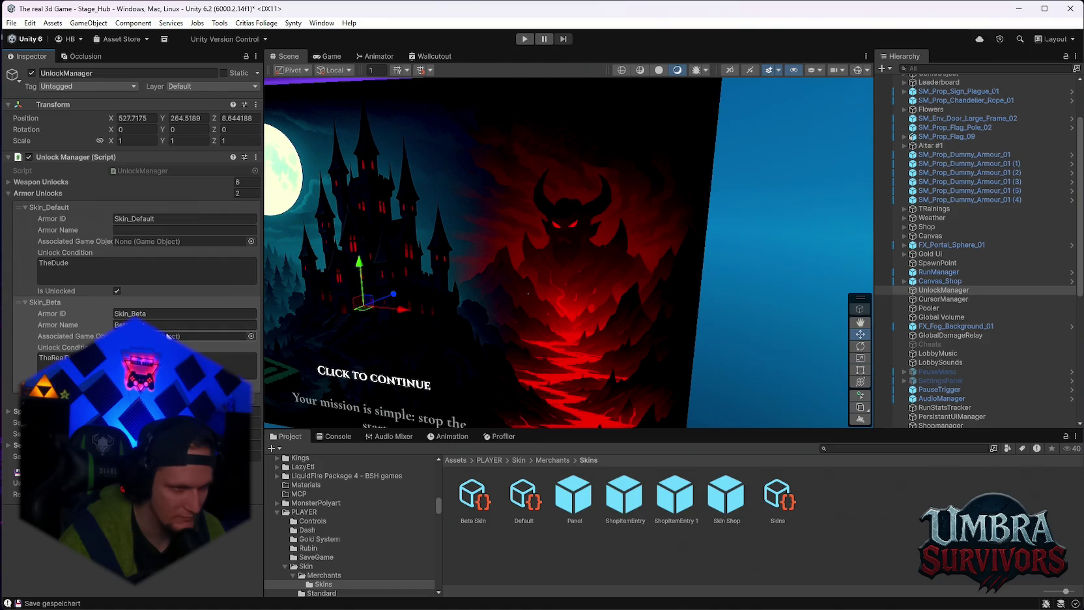
click(9, 183)
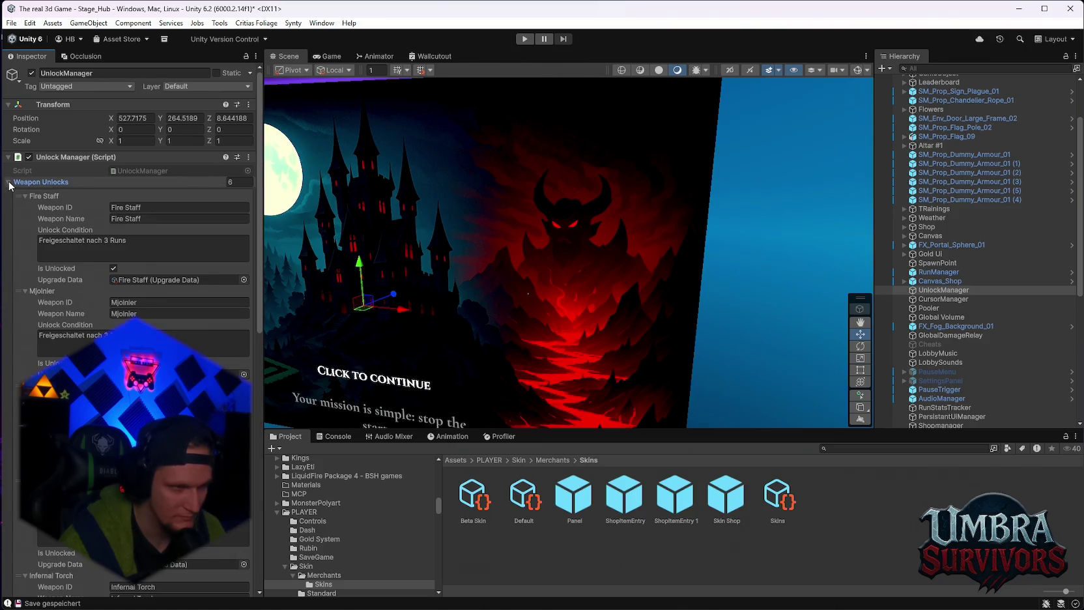
click(9, 182)
click(525, 39)
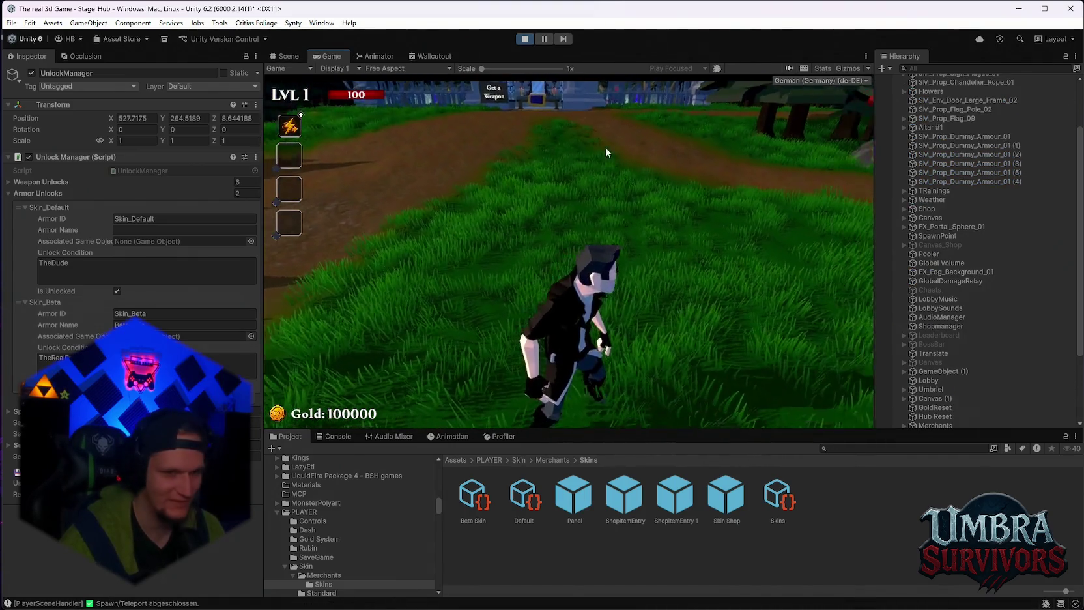
Step: Walk the character through the village to the merchant tent to open the Skin Shop
key(w)
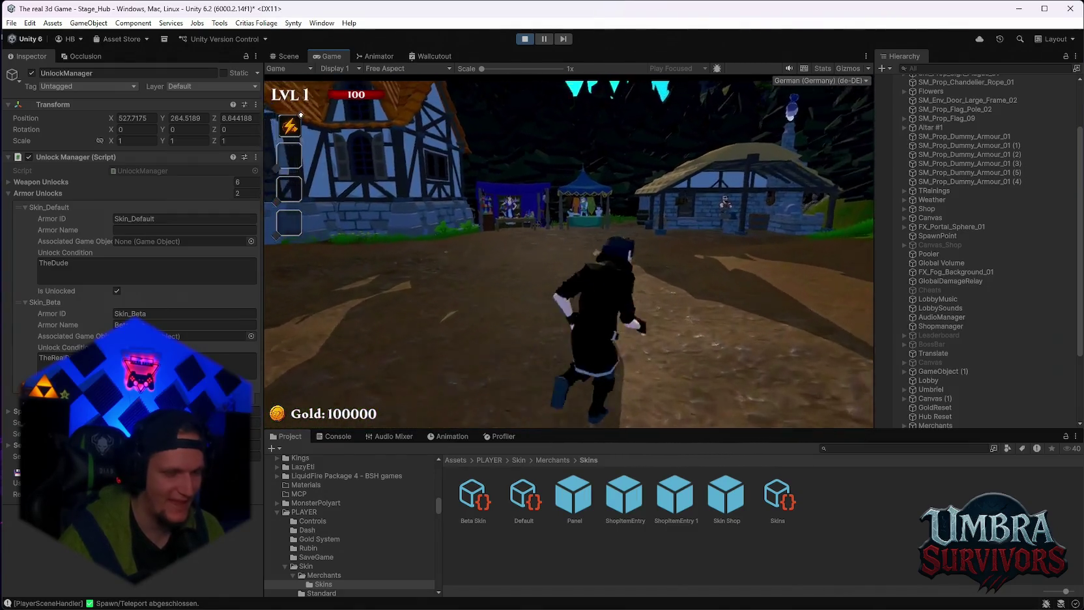
key(w)
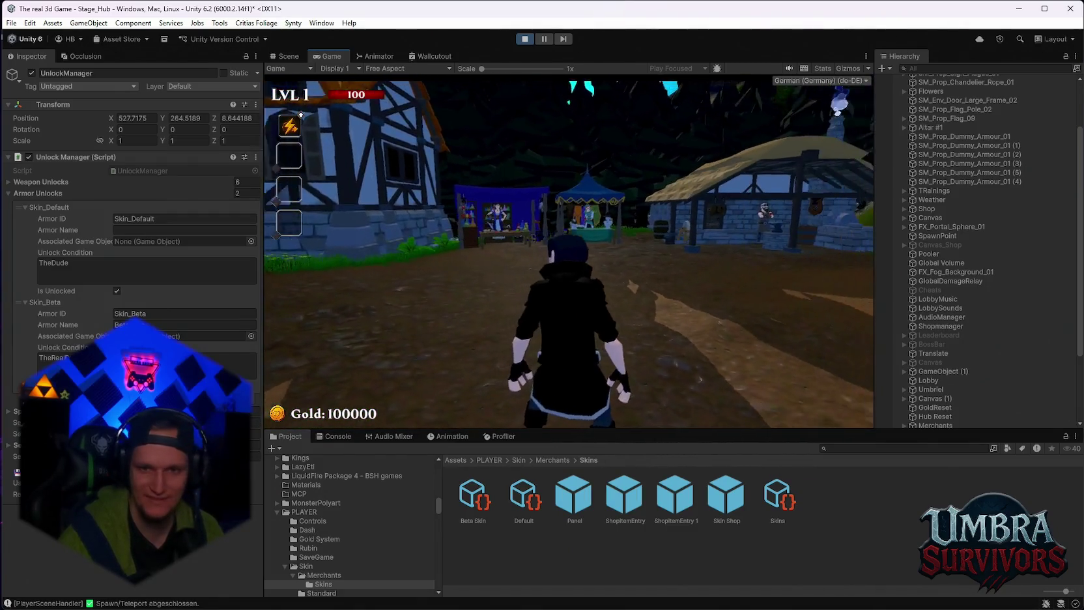
key(w)
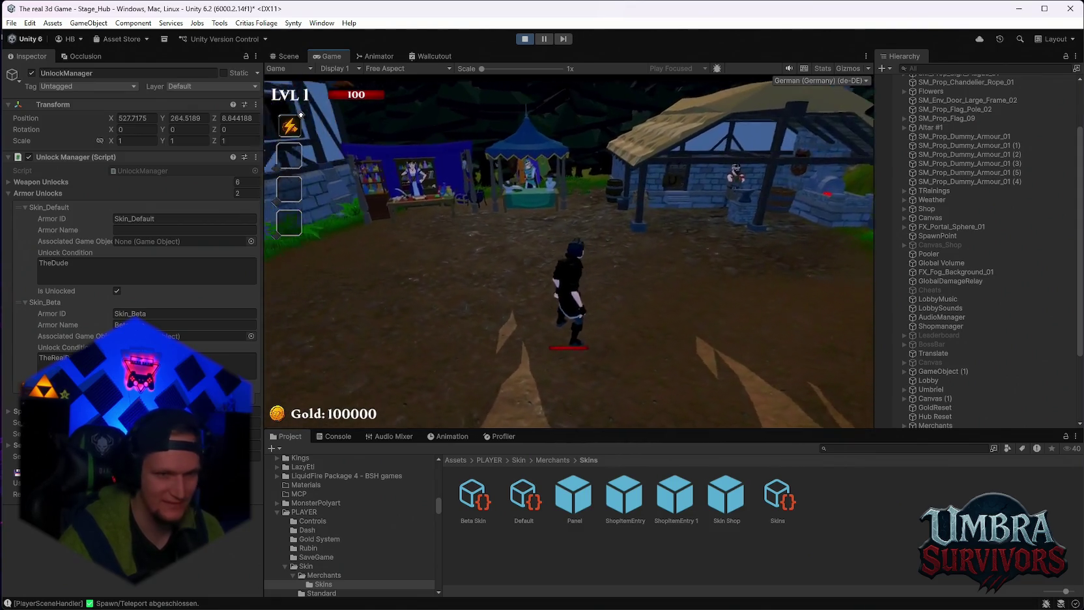
key(w)
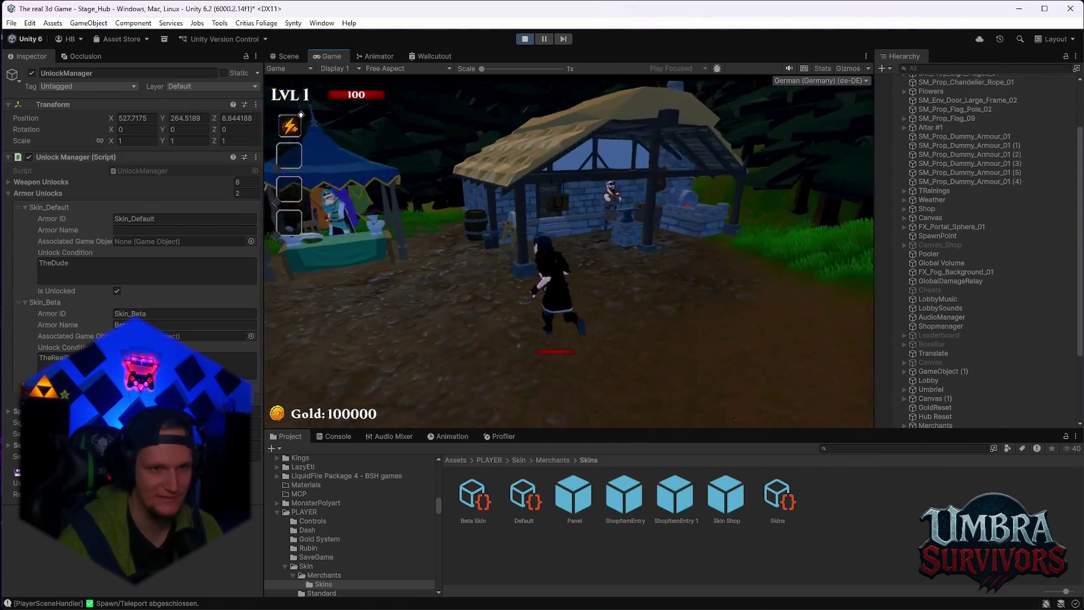
key(w)
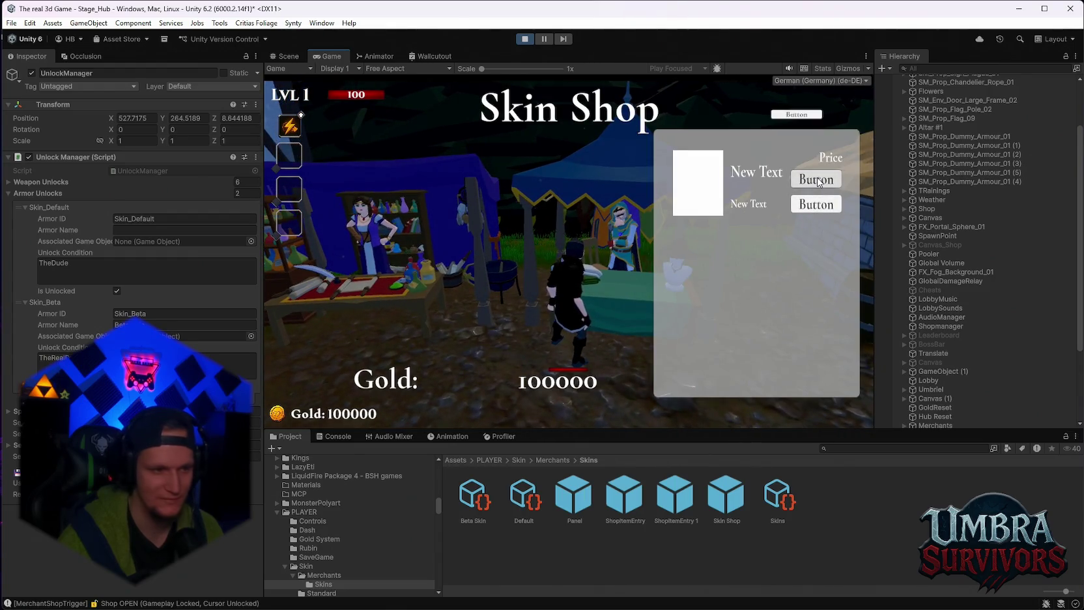
mouse_move(818, 182)
mouse_down()
mouse_move(742, 245)
mouse_move(770, 351)
mouse_up()
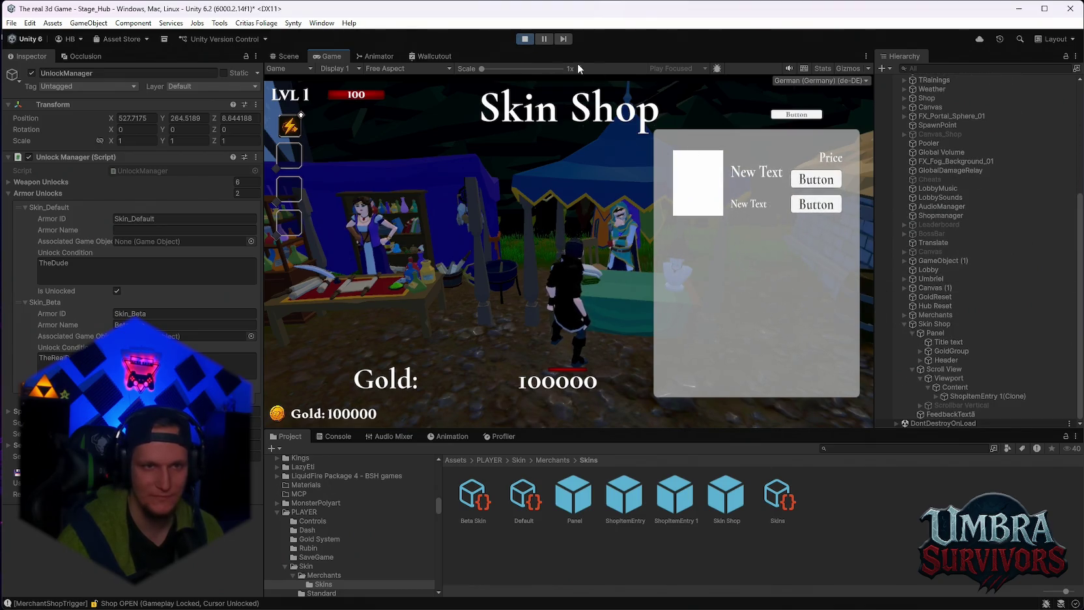
Step: Walk away from the merchant, pause, and inspect the Skin Shop and UnlockManager objects
key(s)
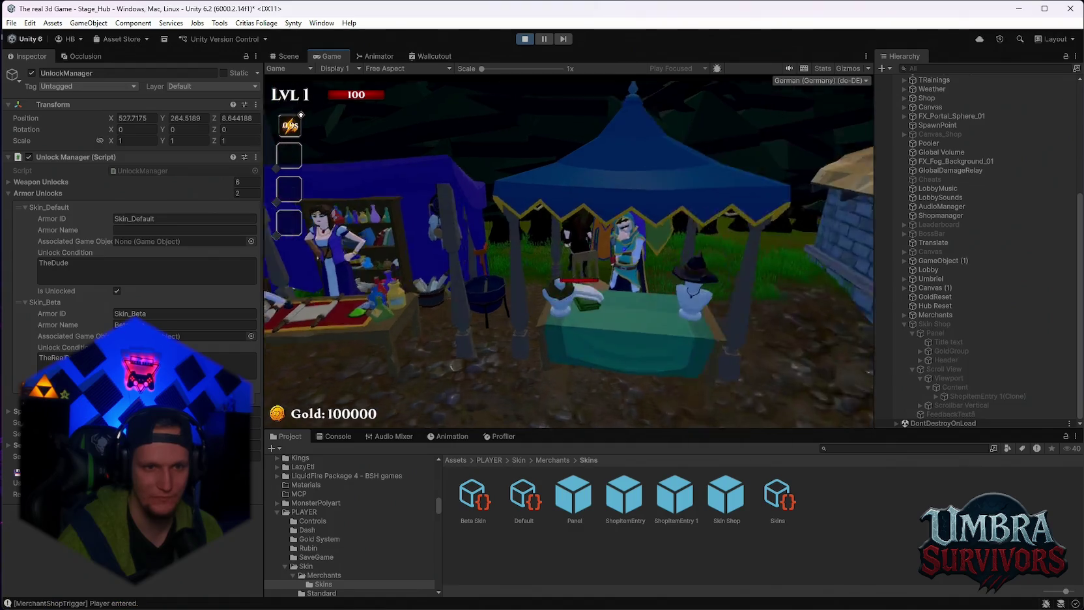
key(s)
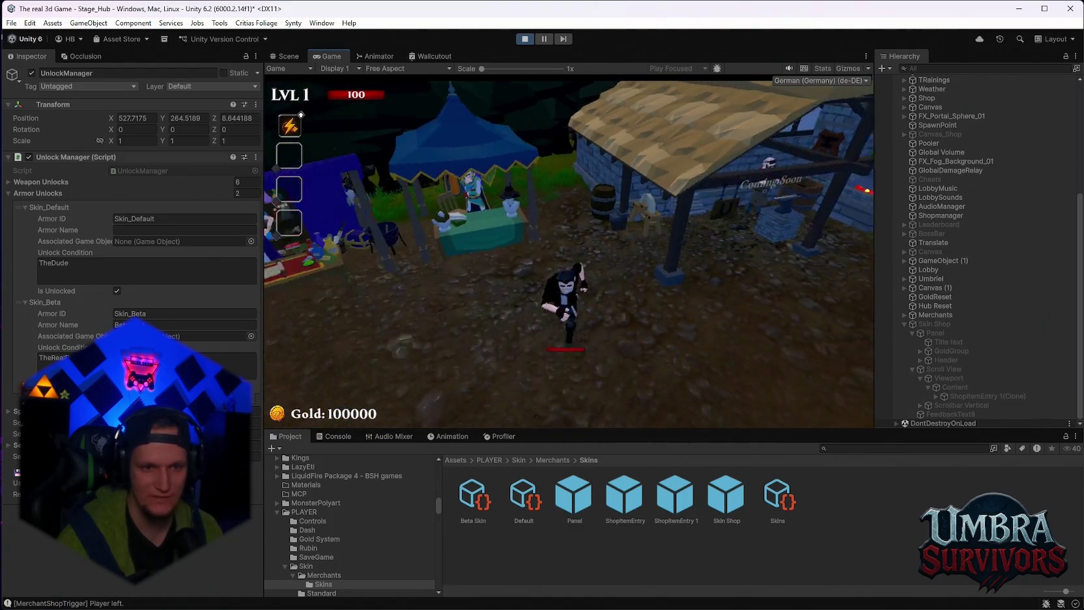
key(Escape)
click(952, 324)
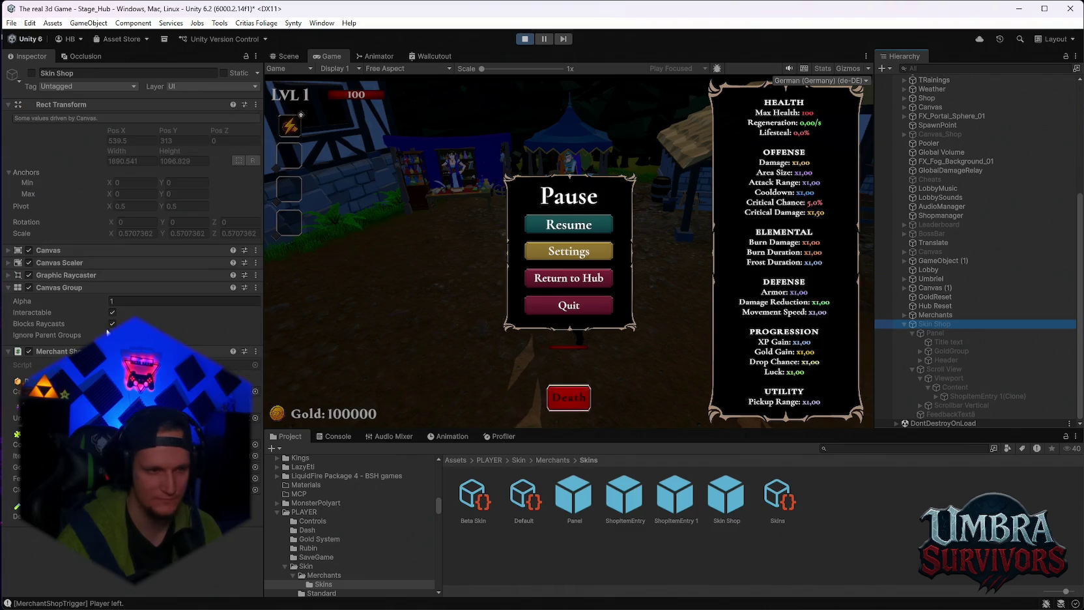
click(196, 417)
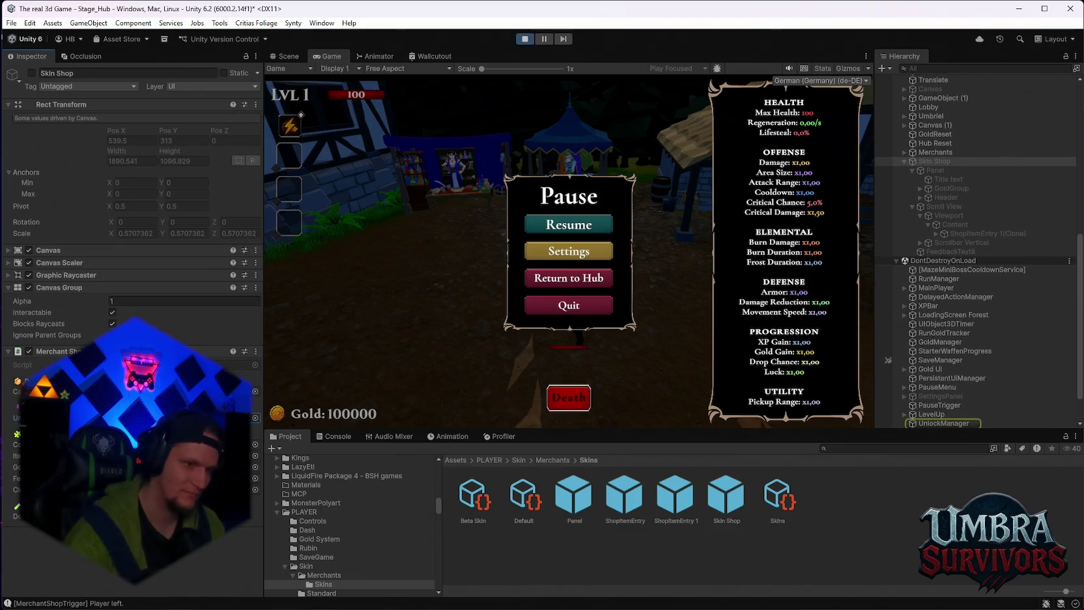
click(565, 227)
Step: Walk back to the merchant and focus the Skin Shop object in a widened Hierarchy
key(w)
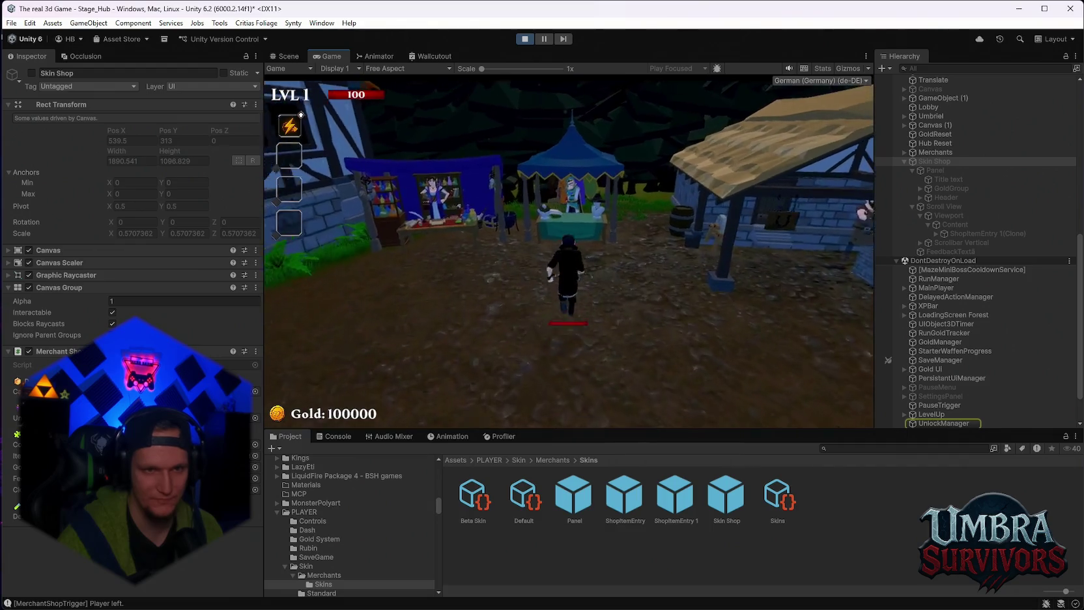
drag(802, 219, 733, 207)
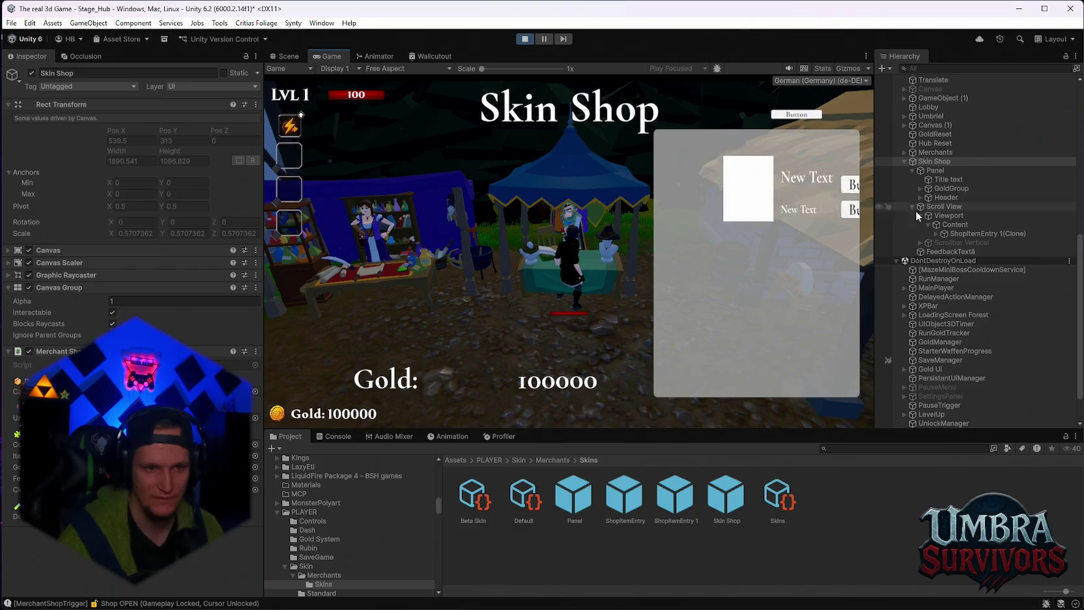
drag(875, 167, 598, 166)
click(668, 166)
mouse_move(599, 246)
mouse_down()
mouse_move(877, 254)
mouse_move(474, 257)
mouse_move(807, 274)
mouse_move(864, 271)
mouse_move(681, 261)
mouse_move(904, 246)
mouse_move(724, 251)
mouse_move(811, 251)
mouse_move(771, 250)
mouse_up()
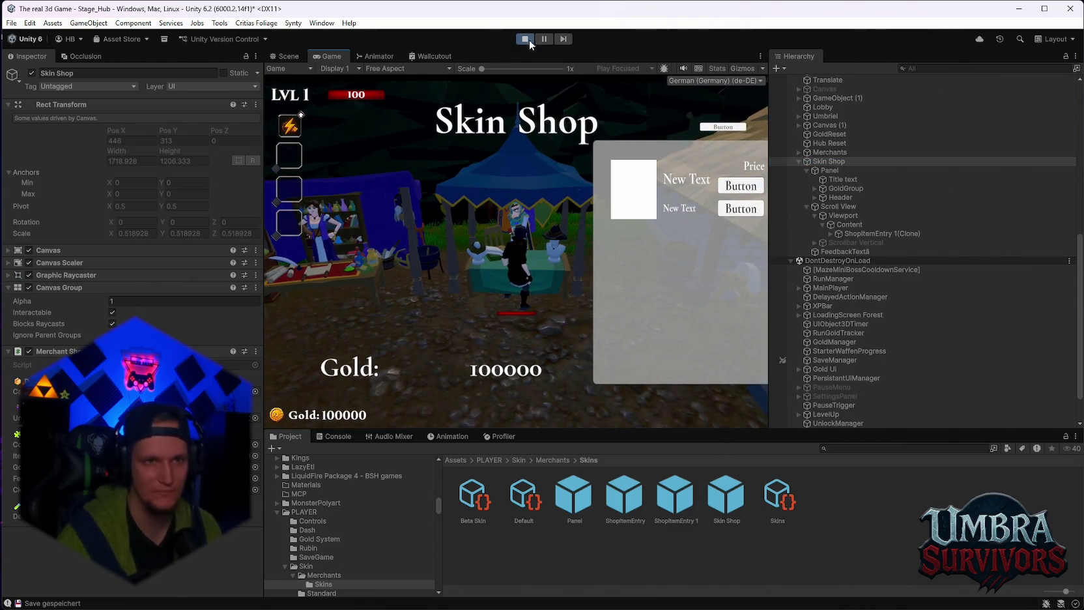
Step: Stop play mode and open the ShopItemEntry 1 prefab in Prefab Mode
click(524, 39)
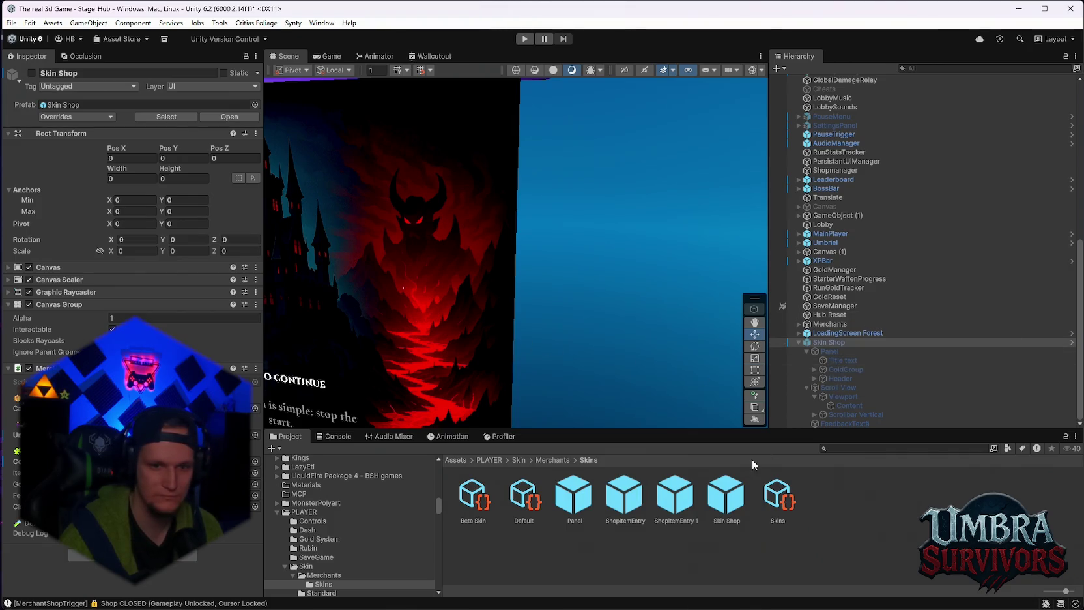
double_click(673, 506)
scroll(96, 331, down, 5)
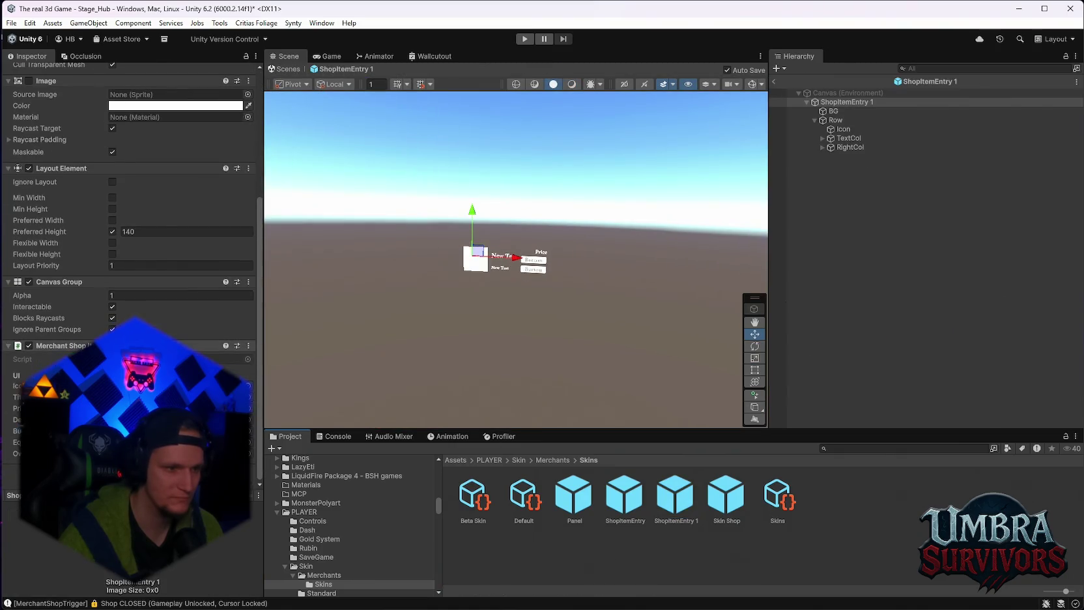
Step: Expand TextCol, TitelRow and RightCol in ShopItemEntry 1 to reveal title, price and buttons
scroll(463, 291, up, 3)
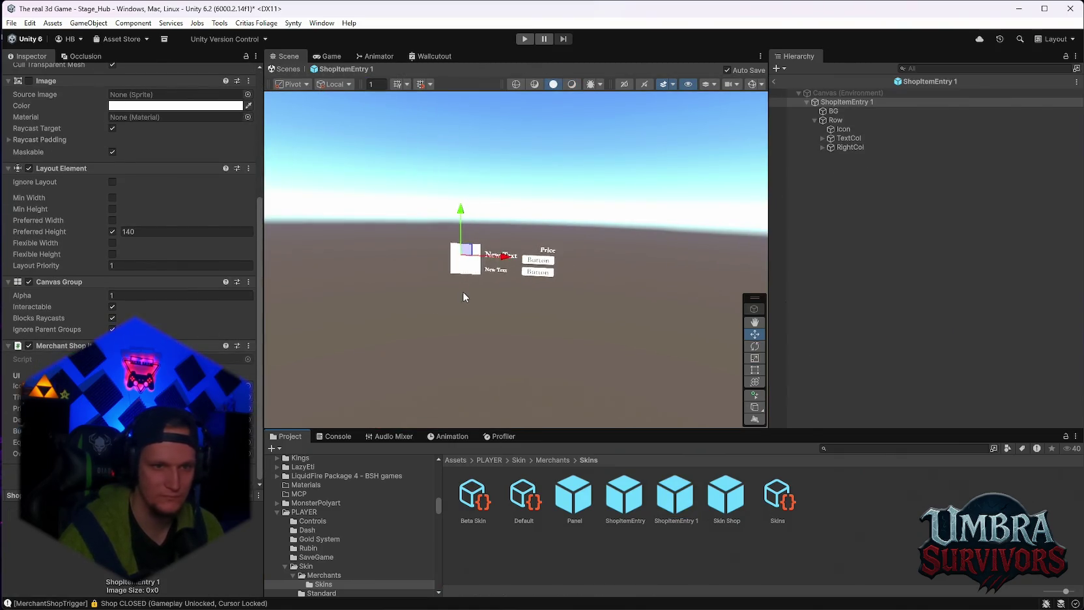
click(844, 137)
click(823, 137)
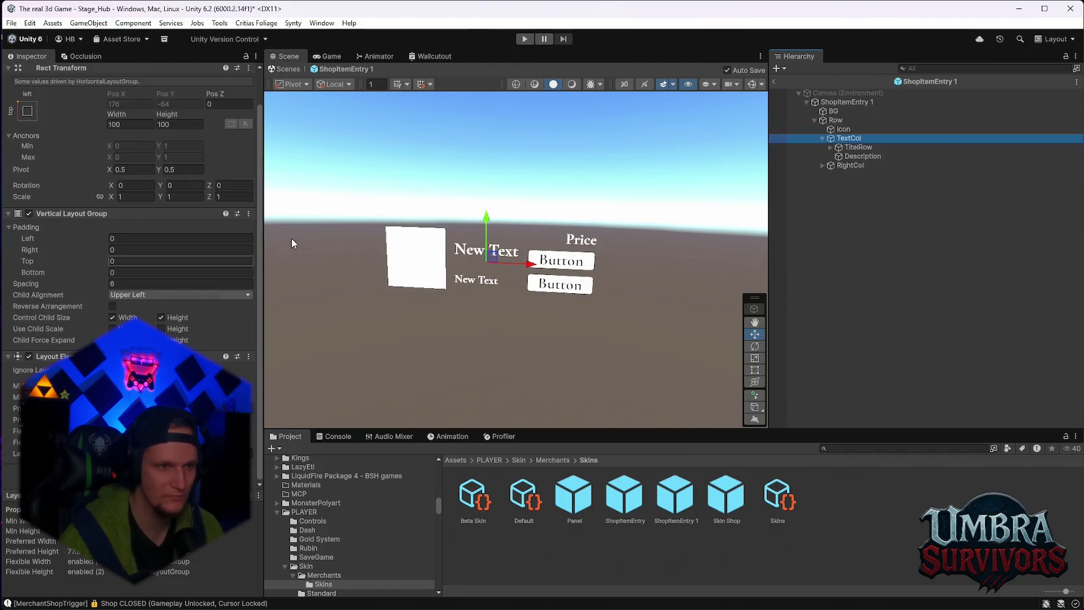
click(836, 101)
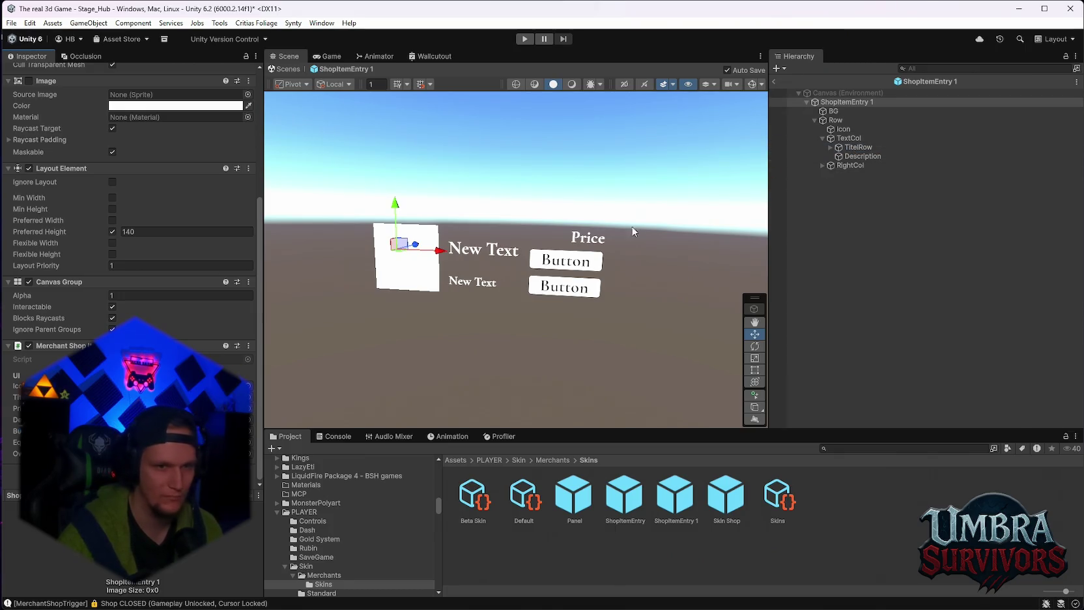
click(830, 147)
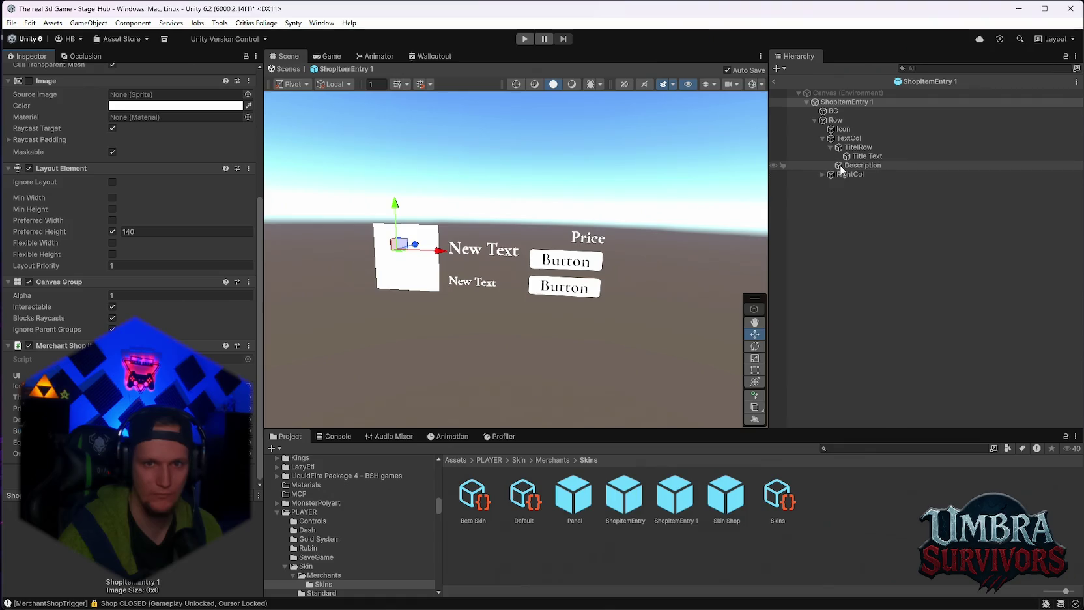
click(823, 175)
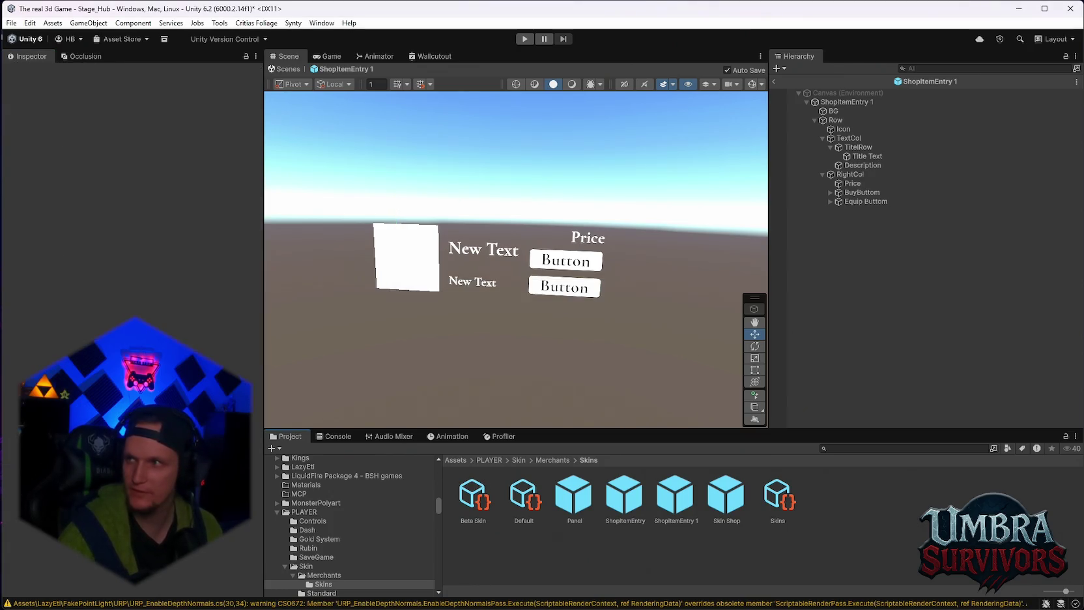
click(334, 436)
Step: Clear the console warnings and select the remaining compile error to read it
click(275, 448)
click(449, 472)
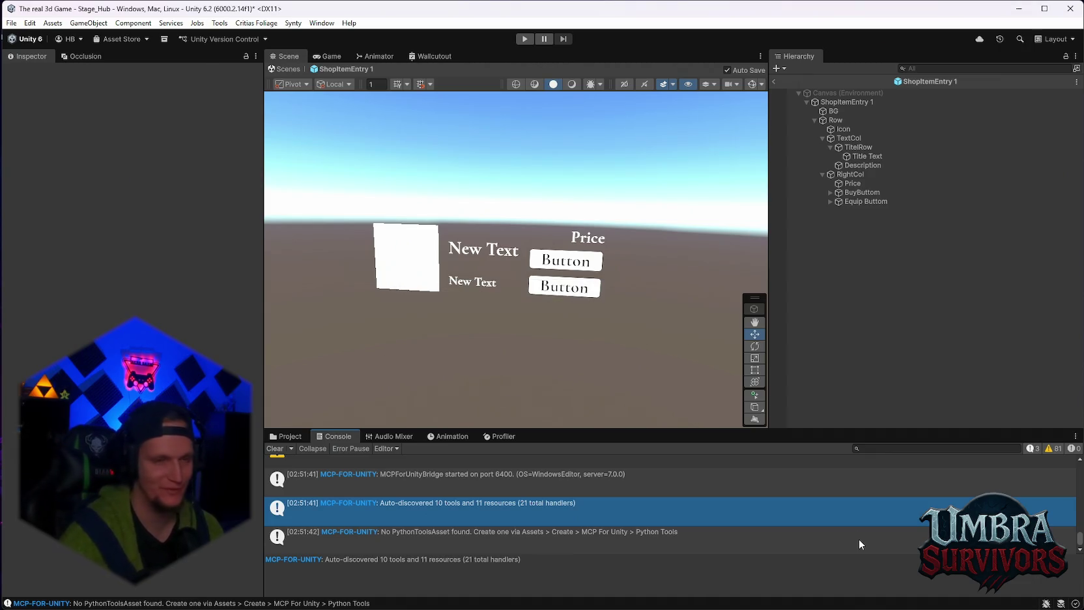
Step: Read the MCP-FOR-UNITY log entry, then enter play mode again
click(859, 540)
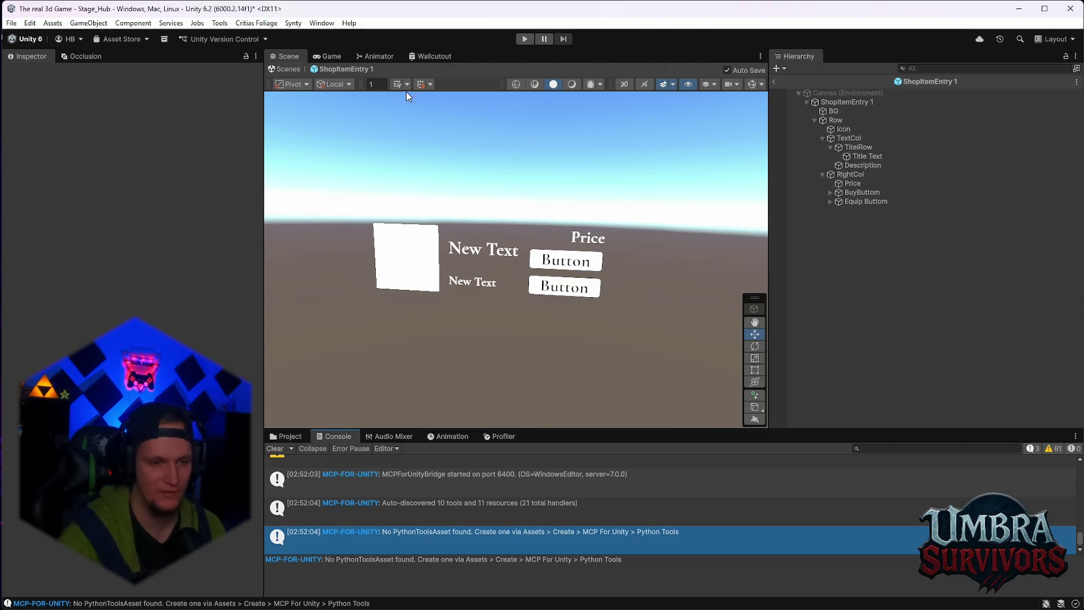
click(524, 39)
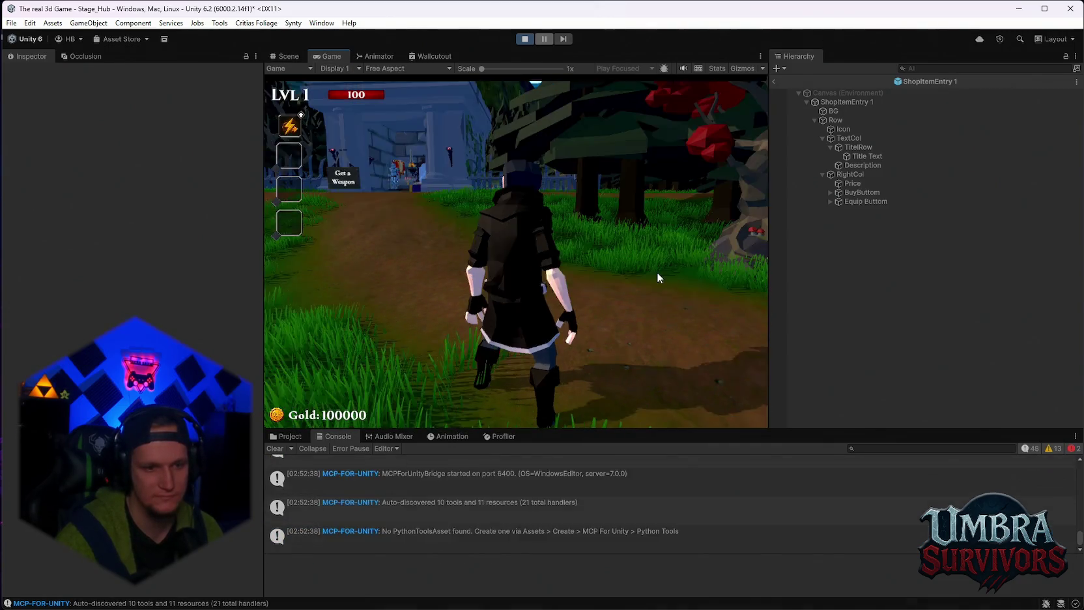
Step: Run to the merchant and open the Skin Shop with E, widening the Game view
key(w)
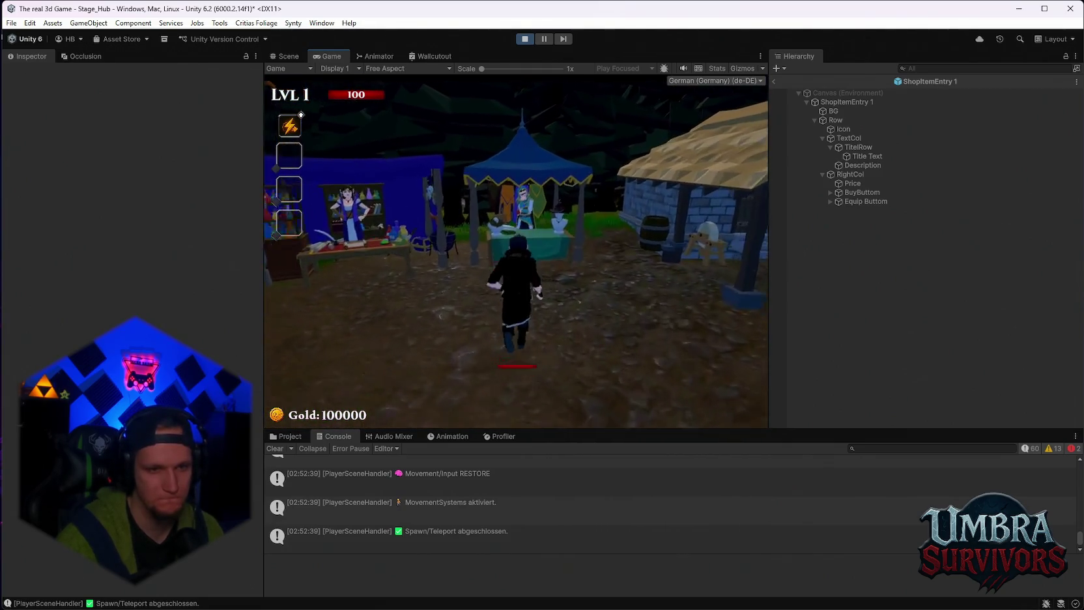
key(e)
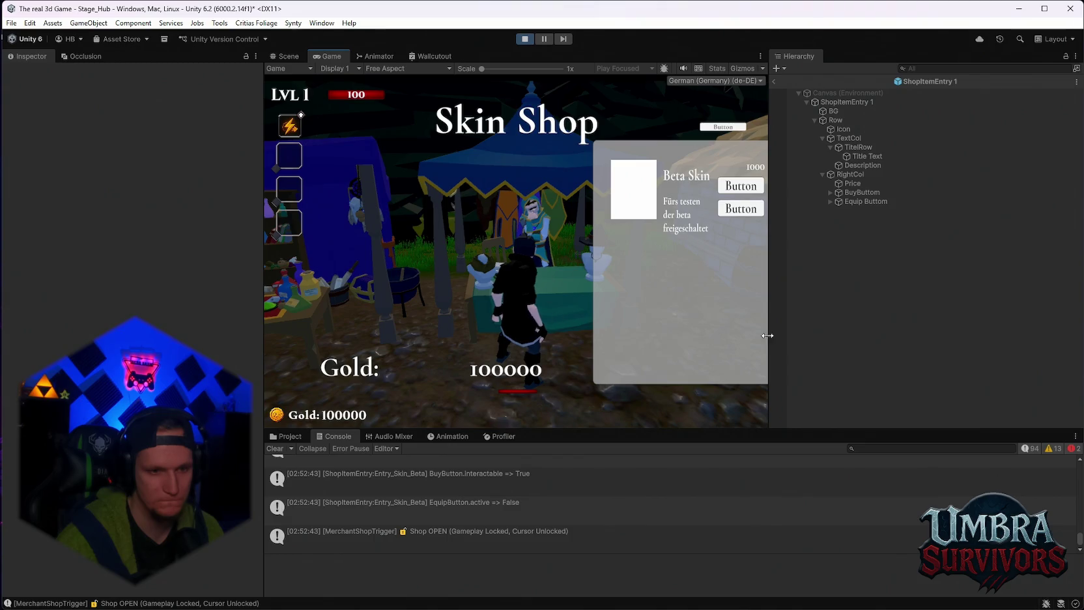
drag(771, 319, 855, 322)
scroll(507, 521, up, 1)
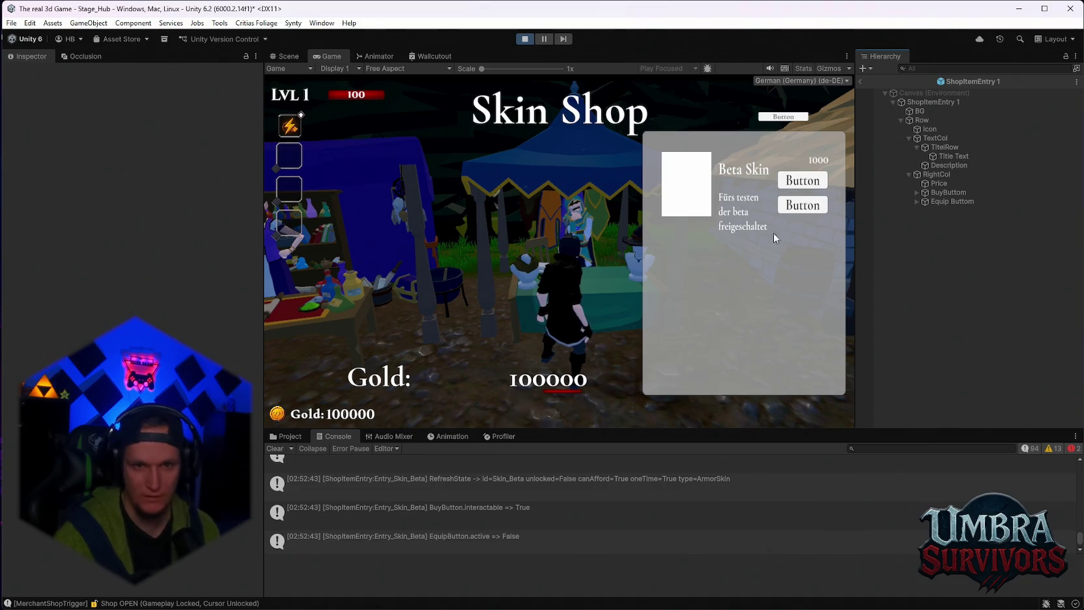
drag(264, 301, 104, 301)
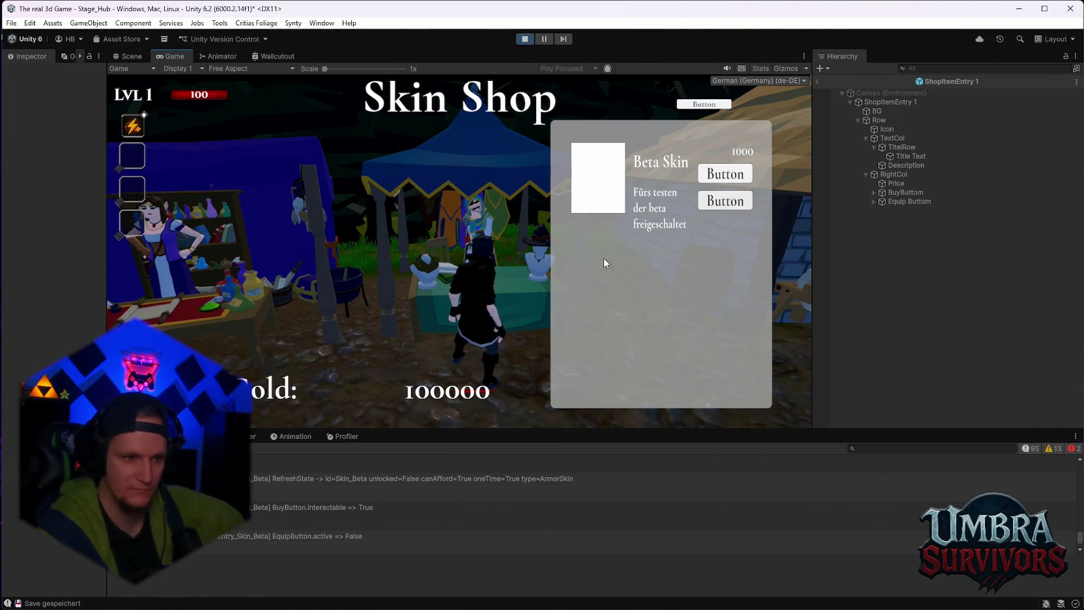
scroll(443, 483, down, 2)
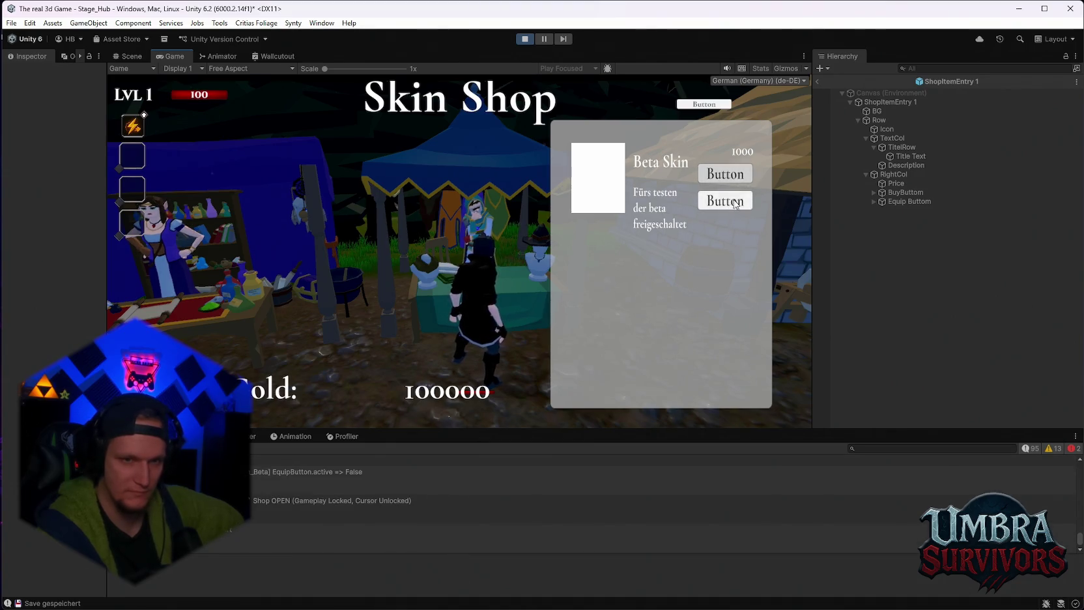
scroll(477, 525, up, 1)
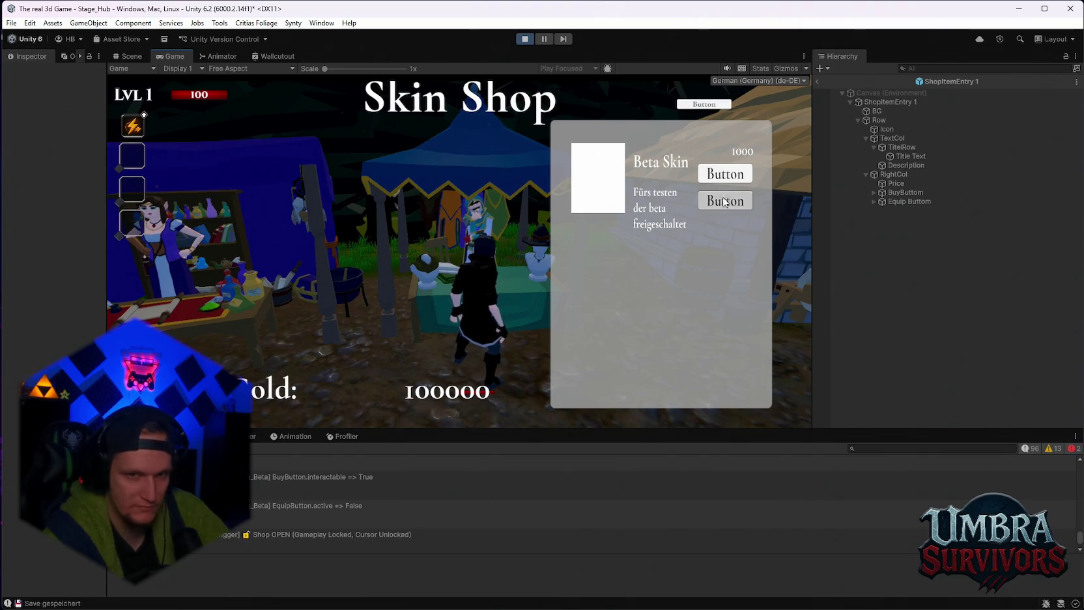
scroll(404, 506, up, 2)
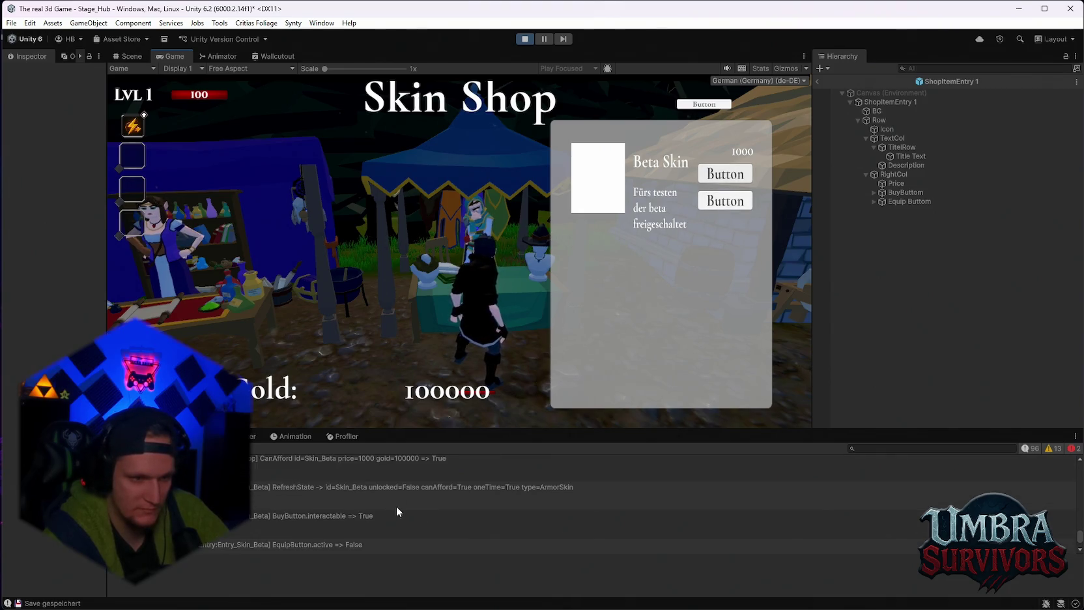
scroll(403, 511, down, 2)
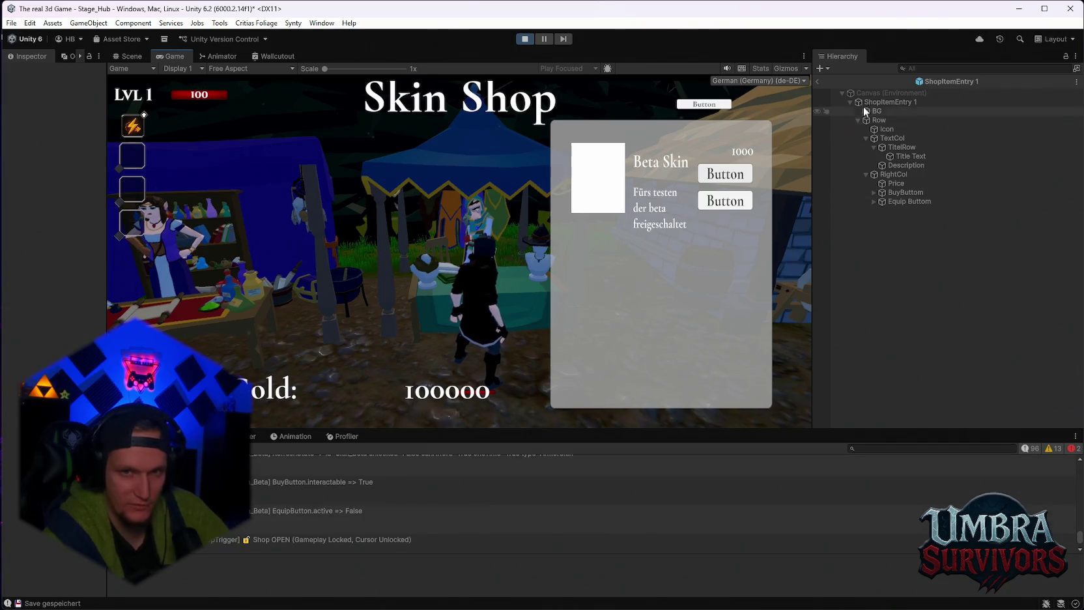
Step: Leave prefab mode, expand Entry_Skin_Beta, and select Row to view its Horizontal Layout Group
click(817, 81)
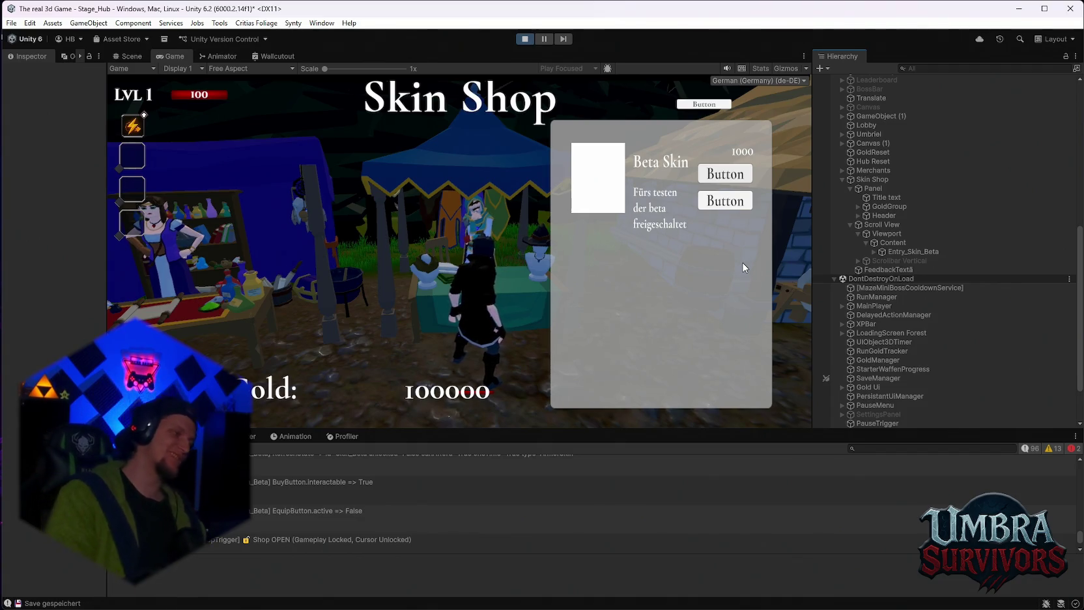
click(921, 254)
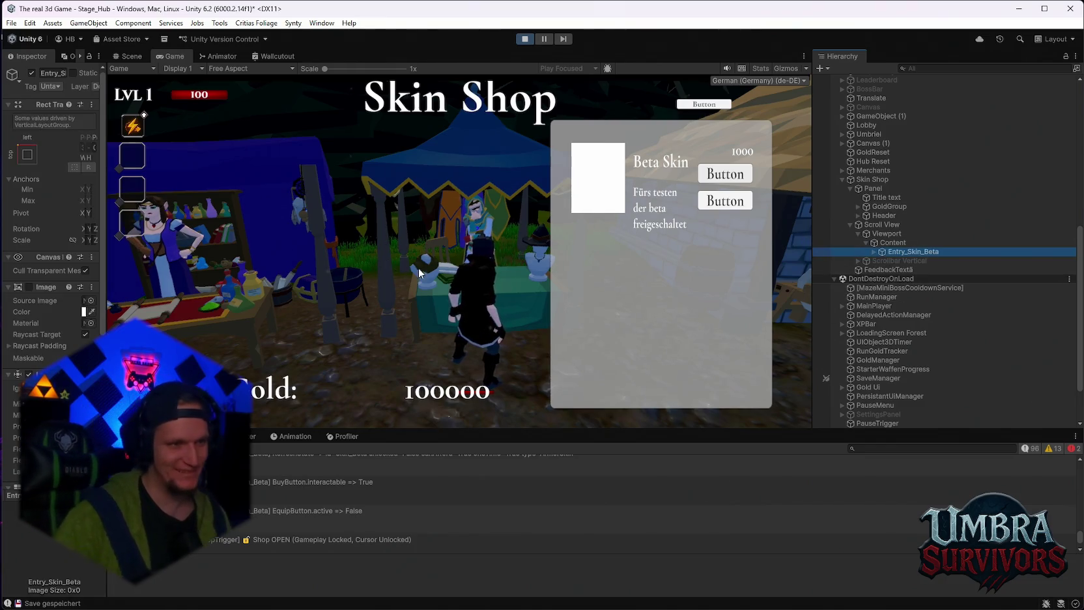
drag(106, 234, 230, 234)
scroll(114, 260, down, 5)
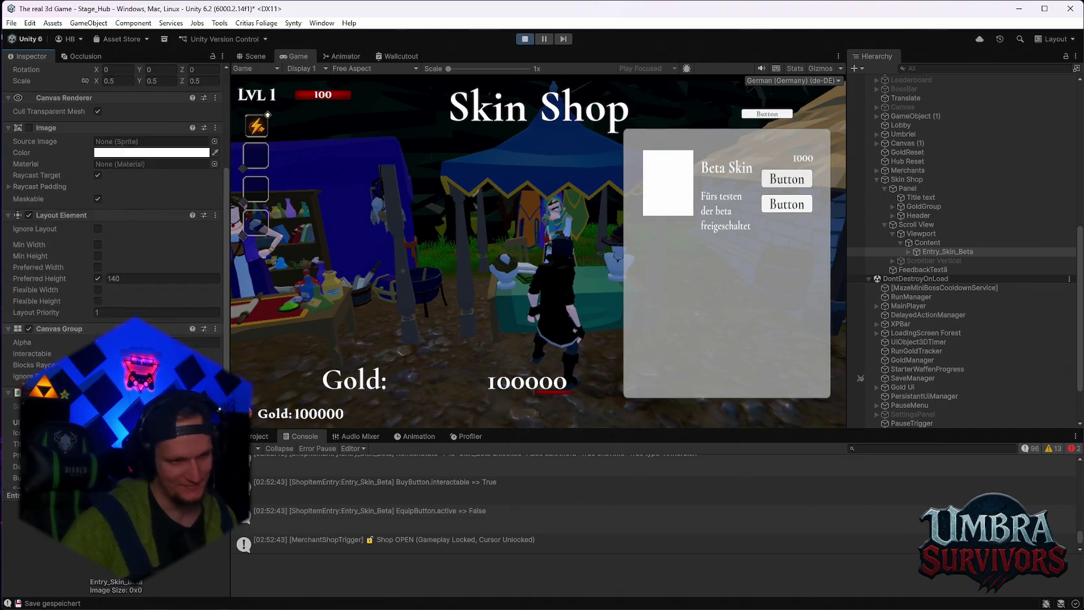
click(908, 251)
click(917, 269)
click(917, 270)
click(931, 270)
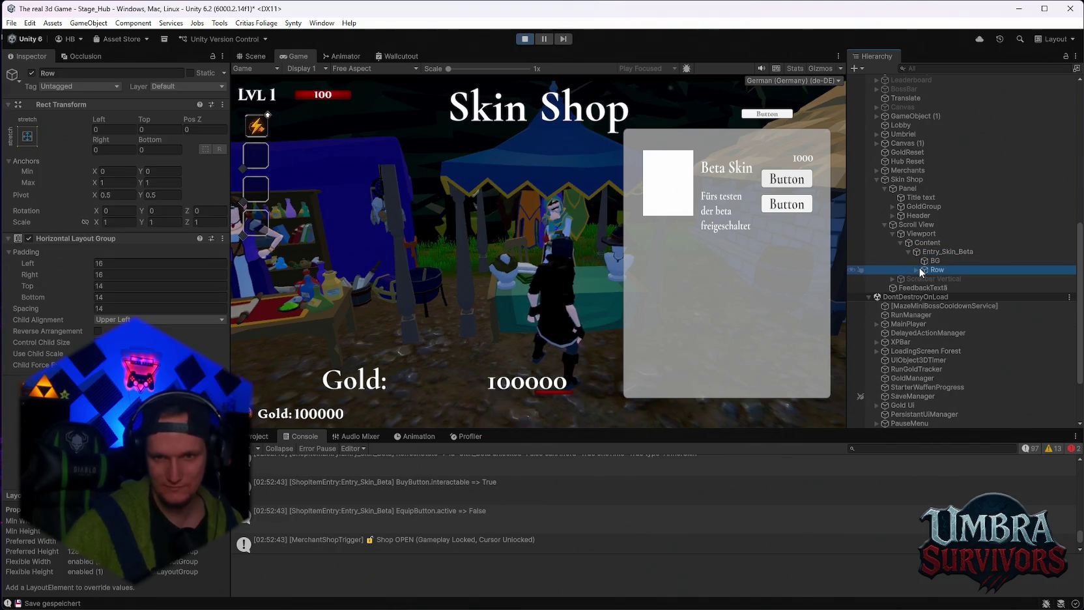
Step: Press the Beta Skin entry's lower button in the running game several times
click(787, 204)
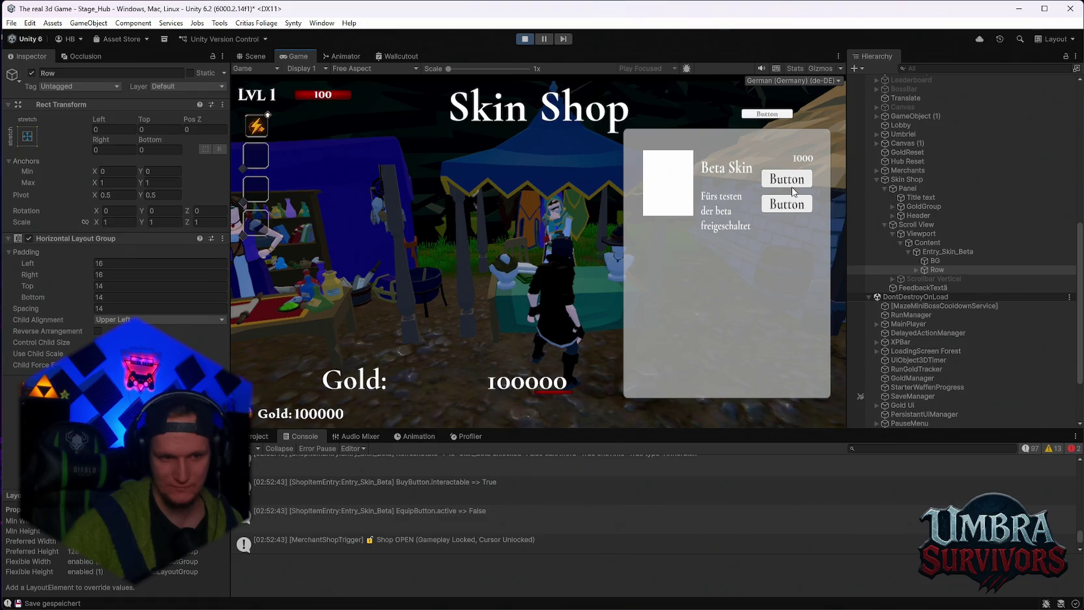
scroll(619, 539, down, 3)
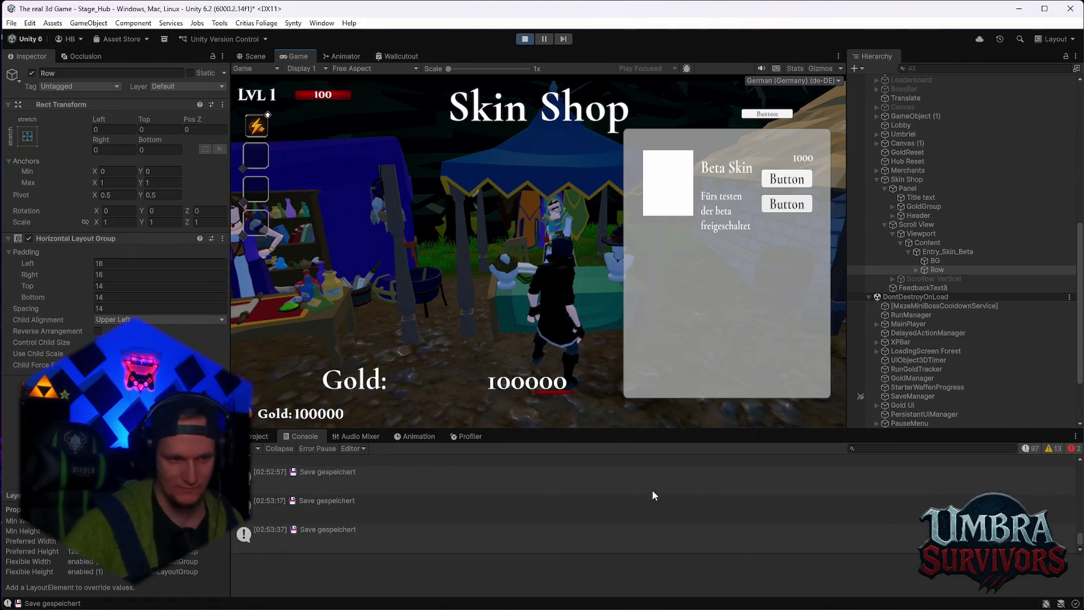
click(789, 212)
click(789, 212)
click(789, 211)
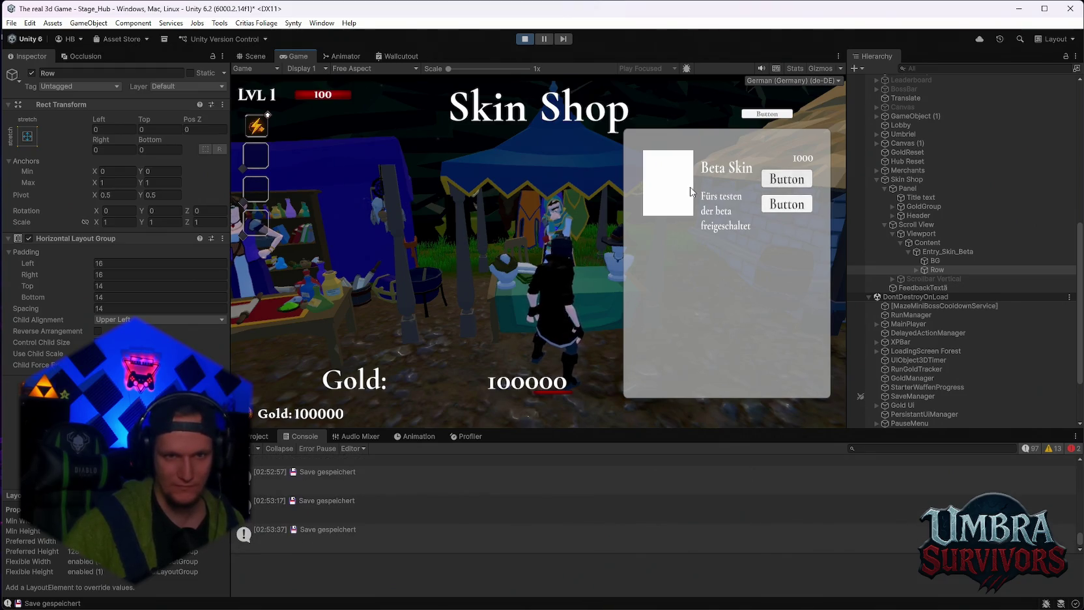
scroll(919, 286, up, 3)
scroll(919, 286, down, 2)
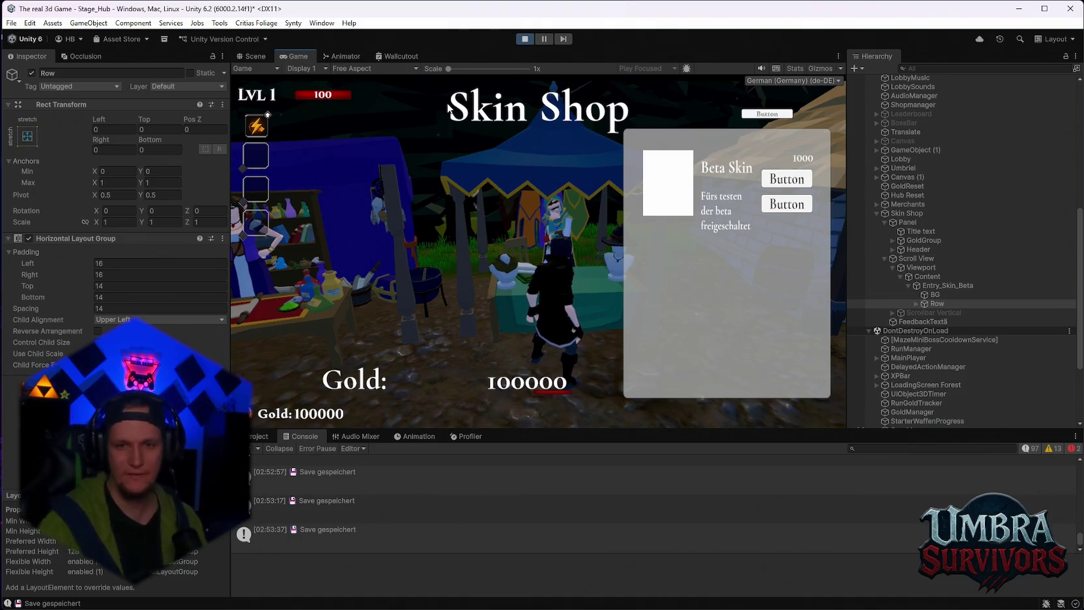
Step: Frame the Scroll View in the Scene view, then return to Game and retest the lower button
click(271, 58)
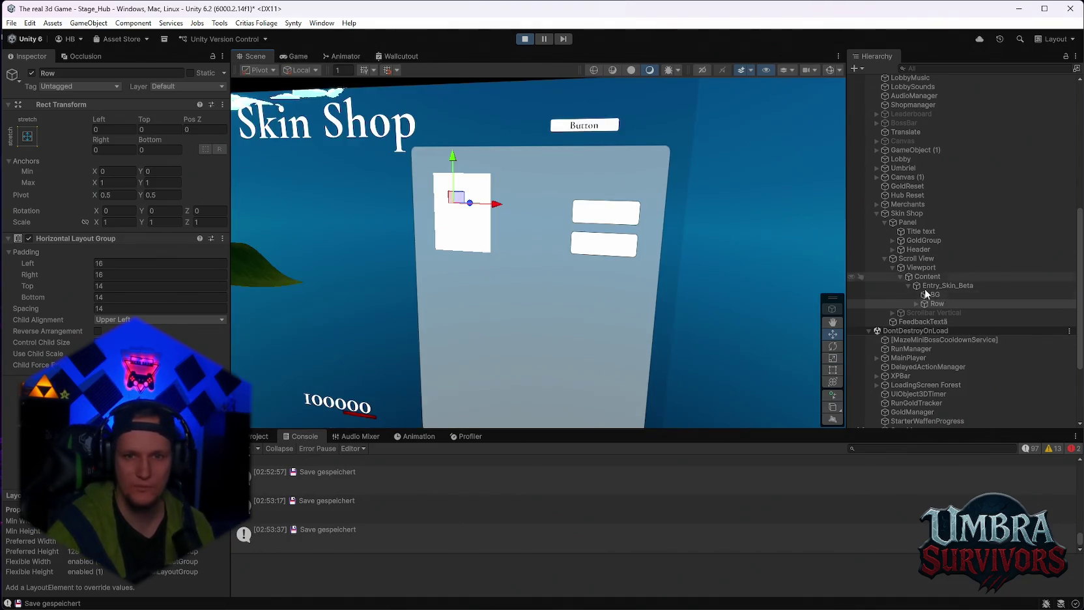
click(928, 259)
key(f)
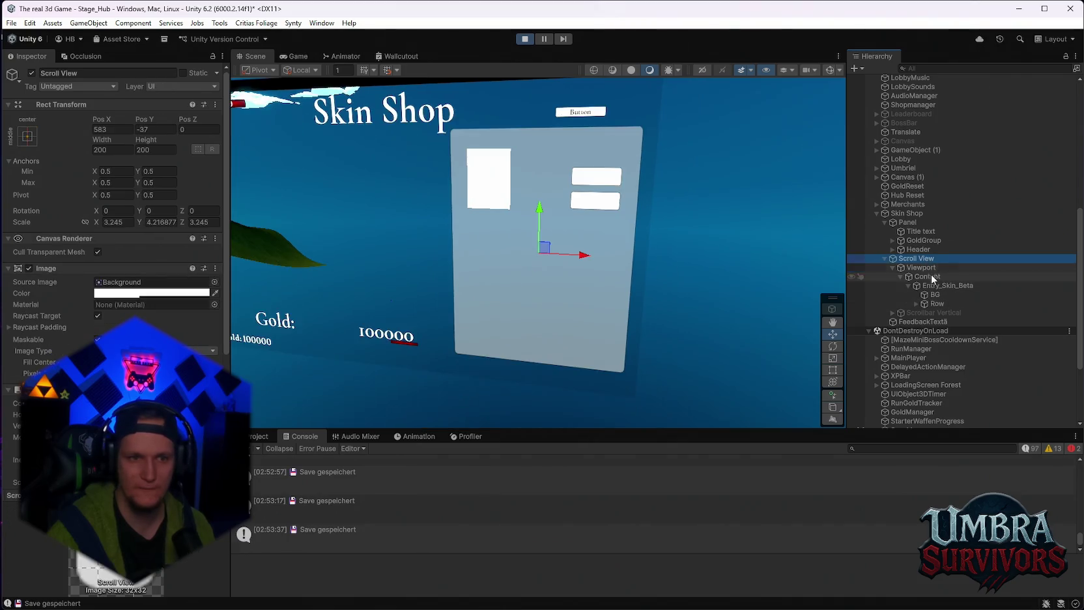
click(297, 57)
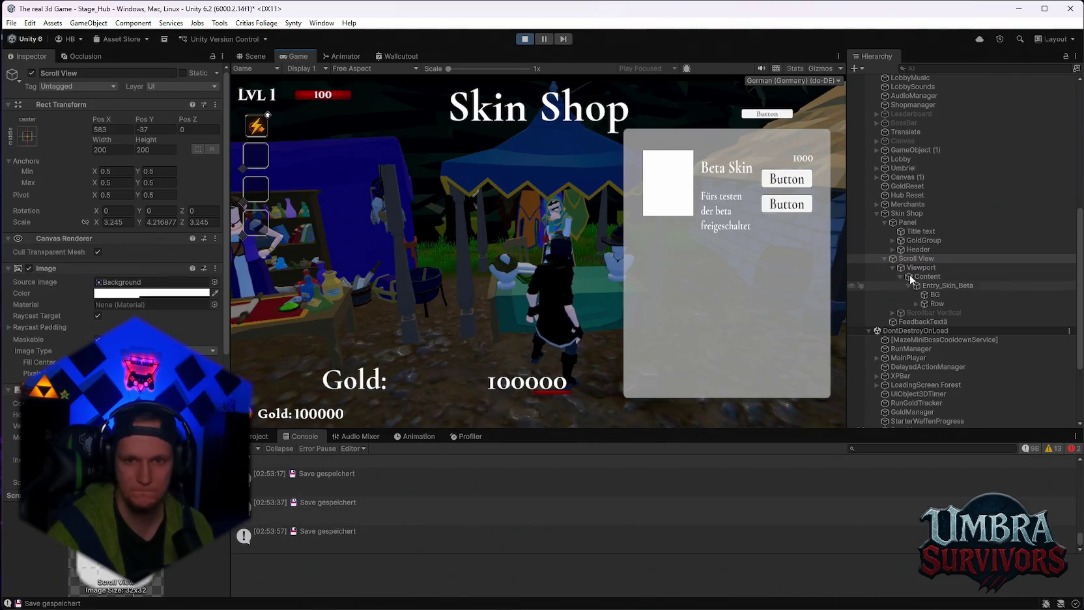
click(146, 124)
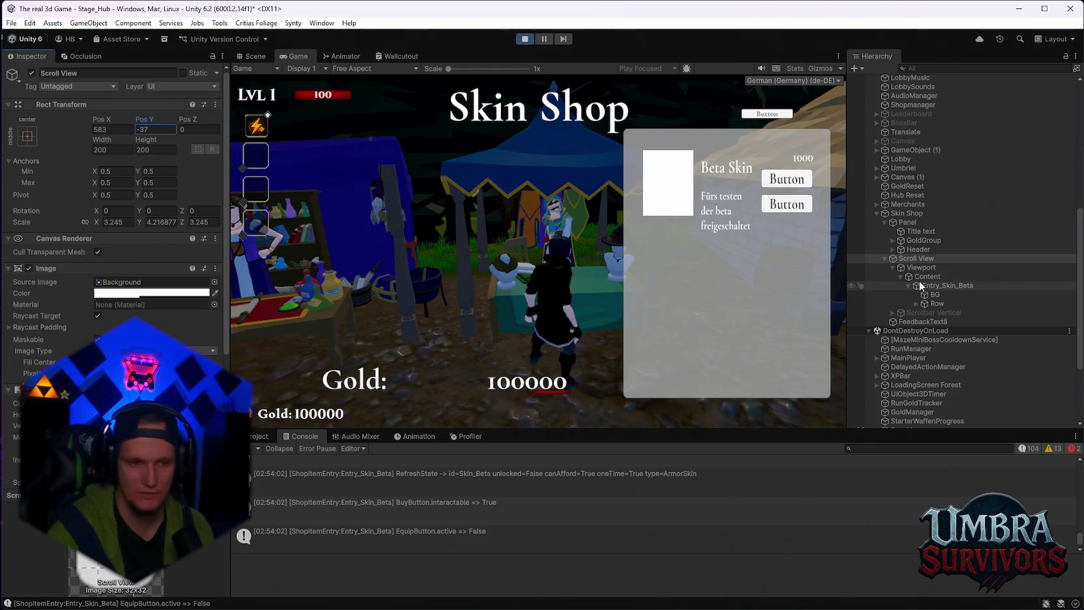
scroll(845, 506, down, 1)
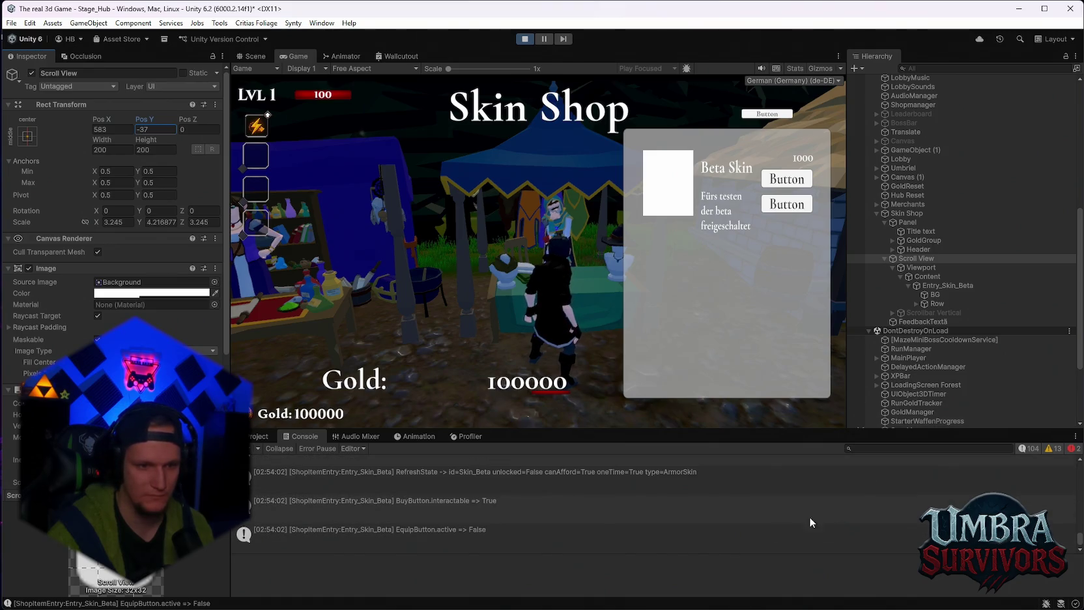
scroll(687, 483, up, 3)
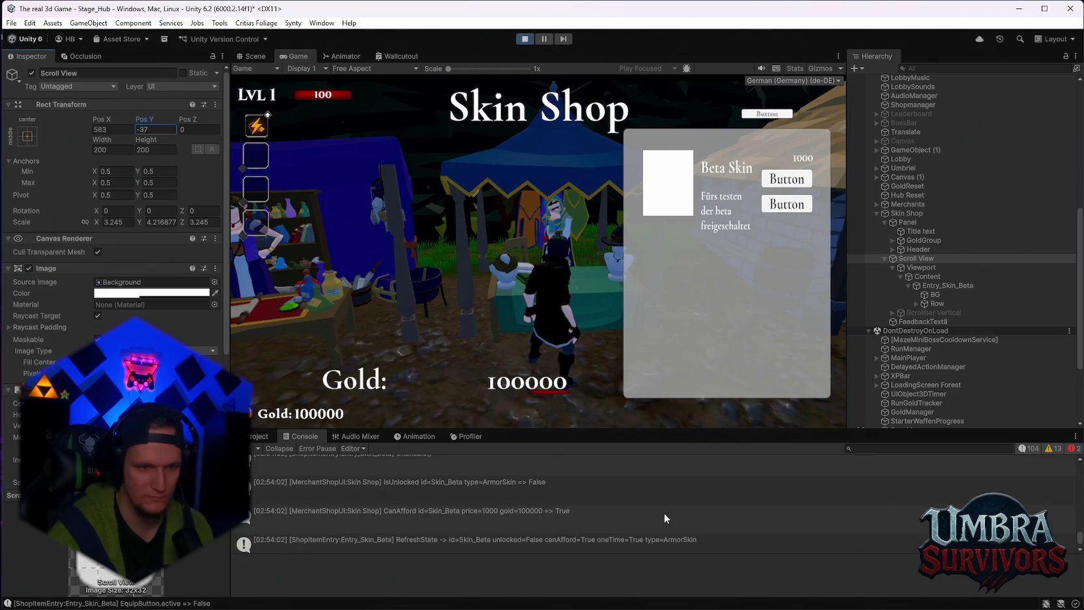
scroll(664, 512, down, 3)
click(792, 206)
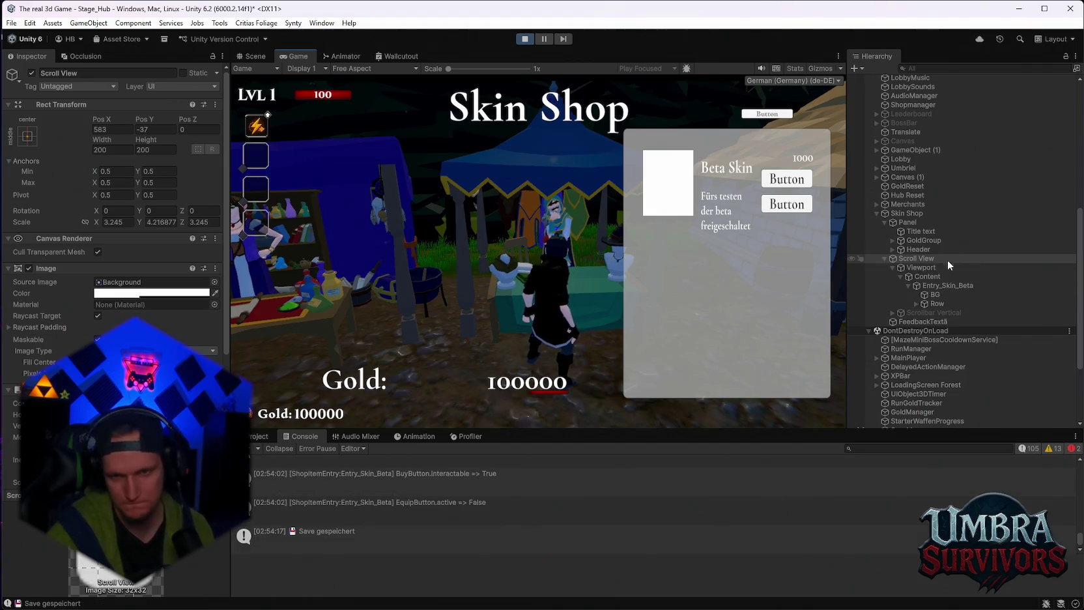
Step: Select BG, then expand Row and select Icon to view its layout settings
click(932, 293)
click(32, 78)
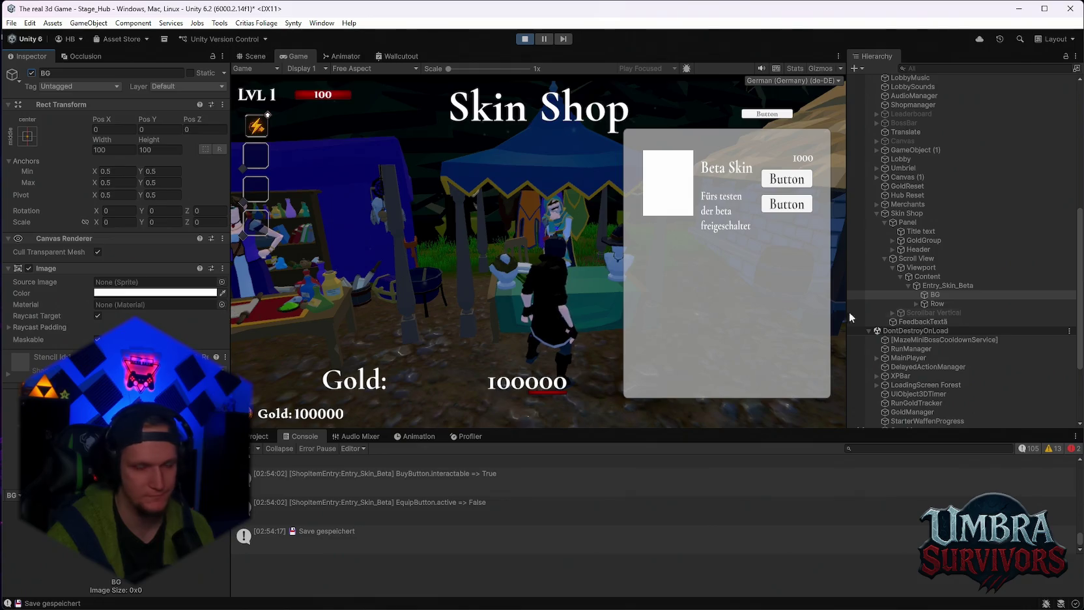
click(917, 304)
click(945, 314)
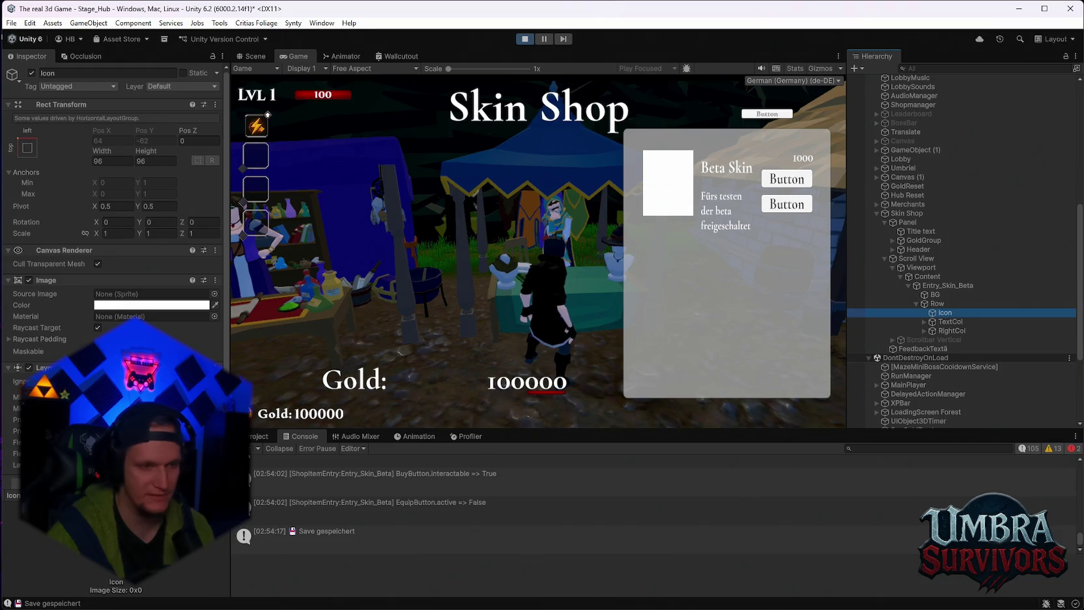
scroll(114, 195, down, 2)
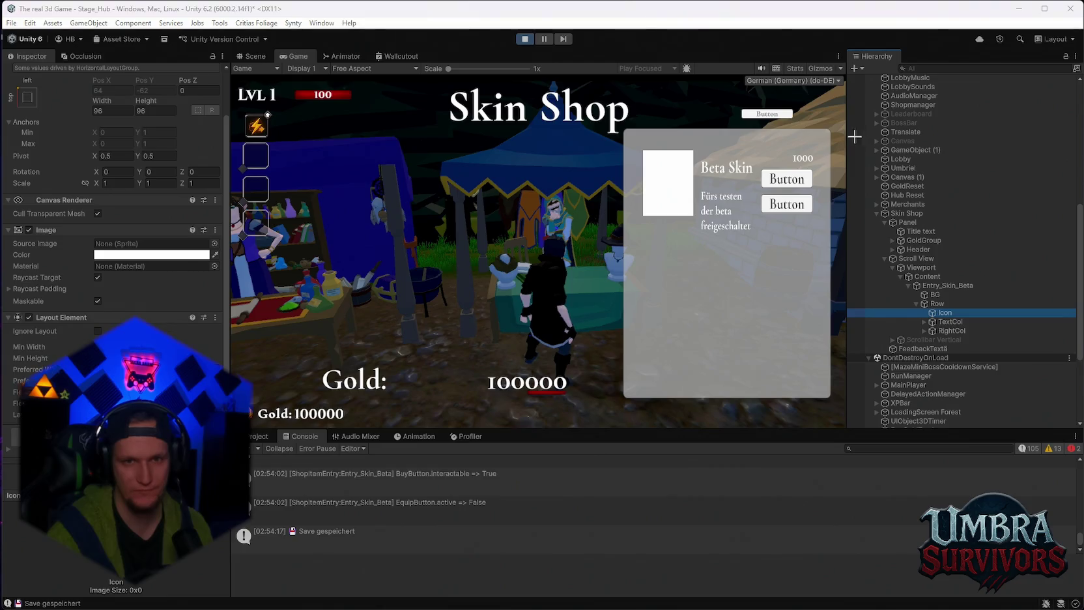
Step: Capture a near-full-screen snip and show the EquipButton.active console entry's details
key(super+shift+s)
mouse_move(42, 44)
mouse_down()
mouse_move(964, 453)
mouse_move(976, 503)
mouse_move(1040, 563)
mouse_move(1040, 576)
mouse_move(1072, 584)
mouse_up()
scroll(435, 511, up, 3)
click(436, 505)
scroll(443, 508, down, 2)
click(441, 509)
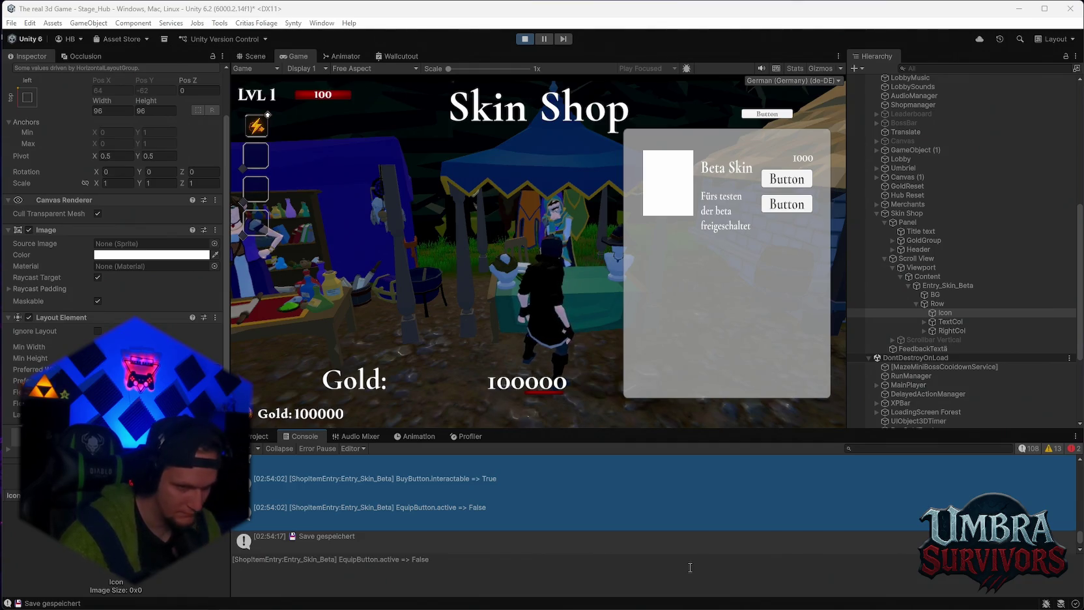
scroll(539, 512, up, 1)
scroll(538, 515, up, 1)
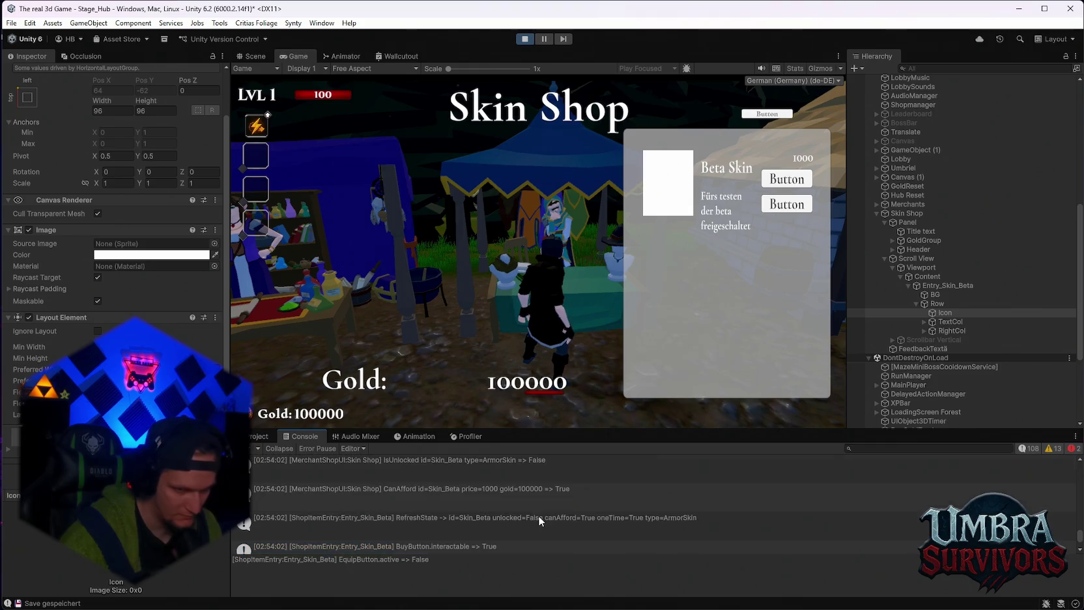
scroll(539, 515, up, 1)
scroll(534, 522, up, 4)
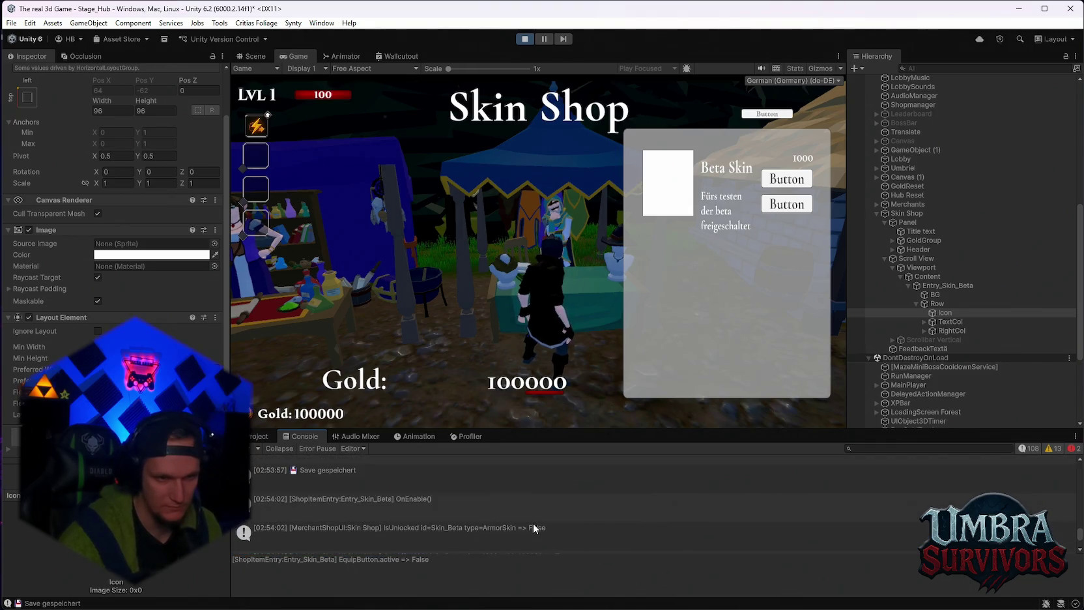
scroll(533, 523, down, 5)
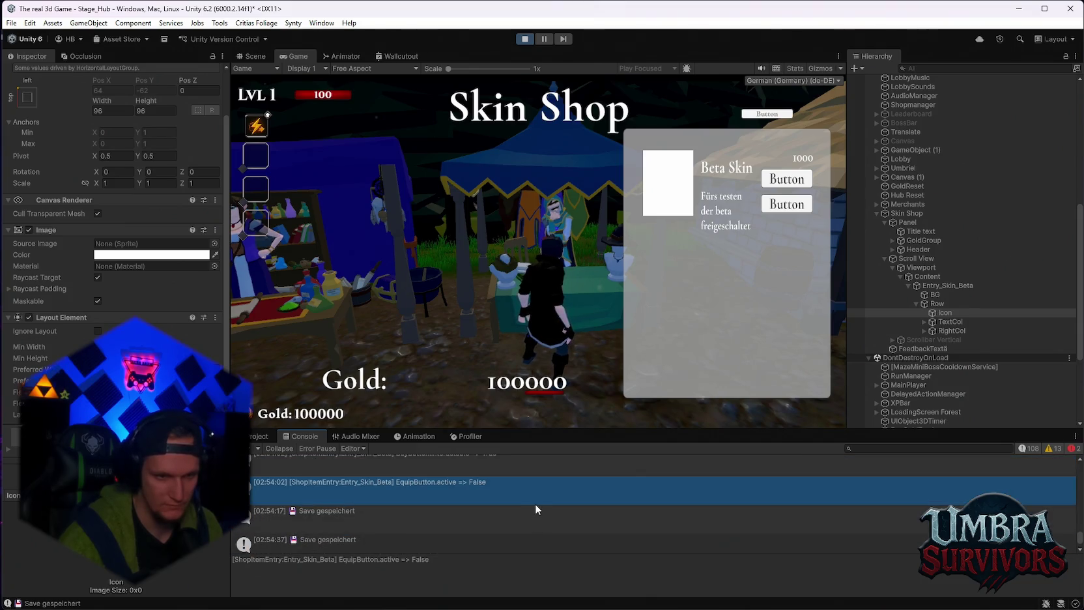
scroll(536, 505, up, 1)
click(507, 502)
click(508, 517)
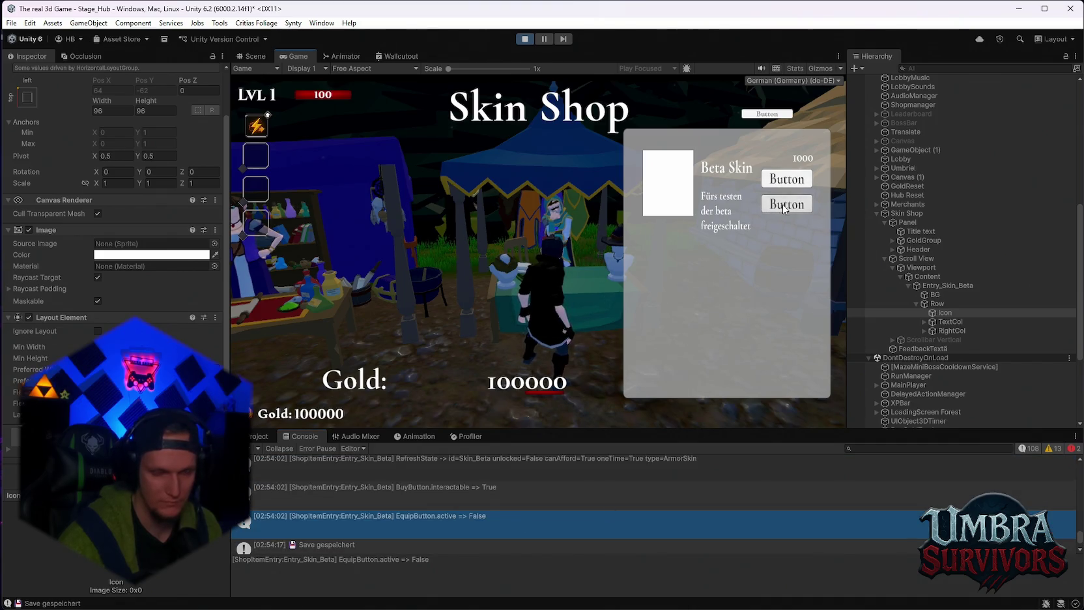
scroll(546, 508, down, 3)
scroll(543, 505, up, 3)
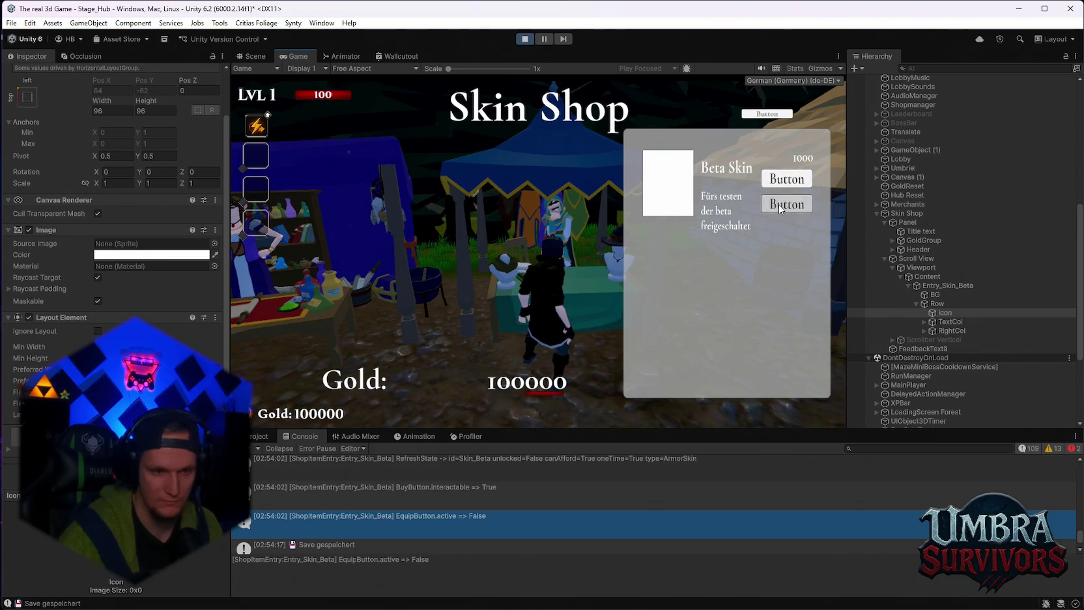
scroll(561, 482, down, 2)
scroll(556, 483, down, 2)
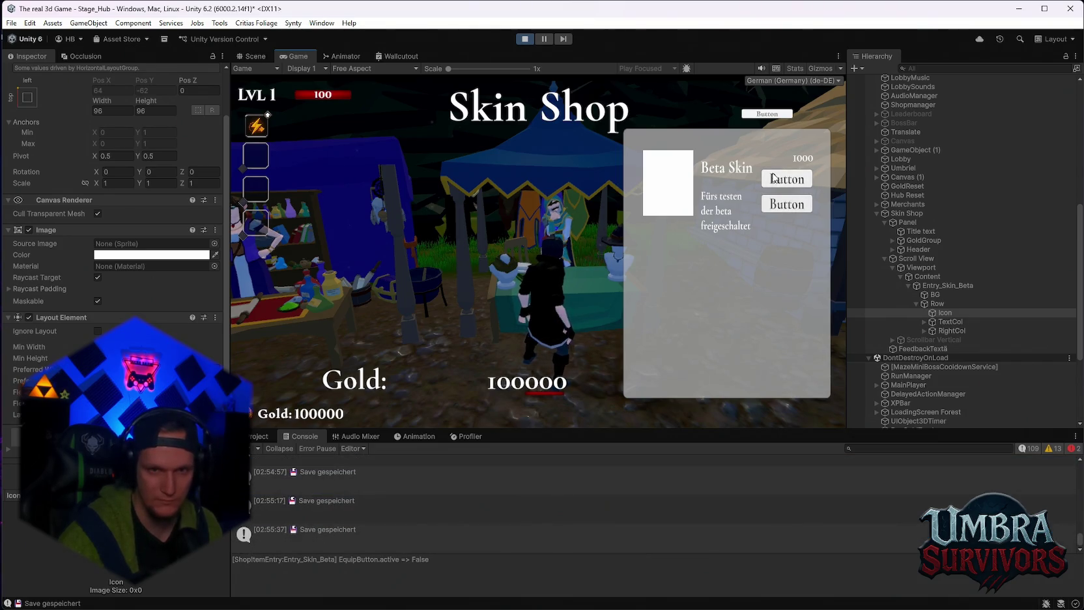
scroll(526, 500, up, 3)
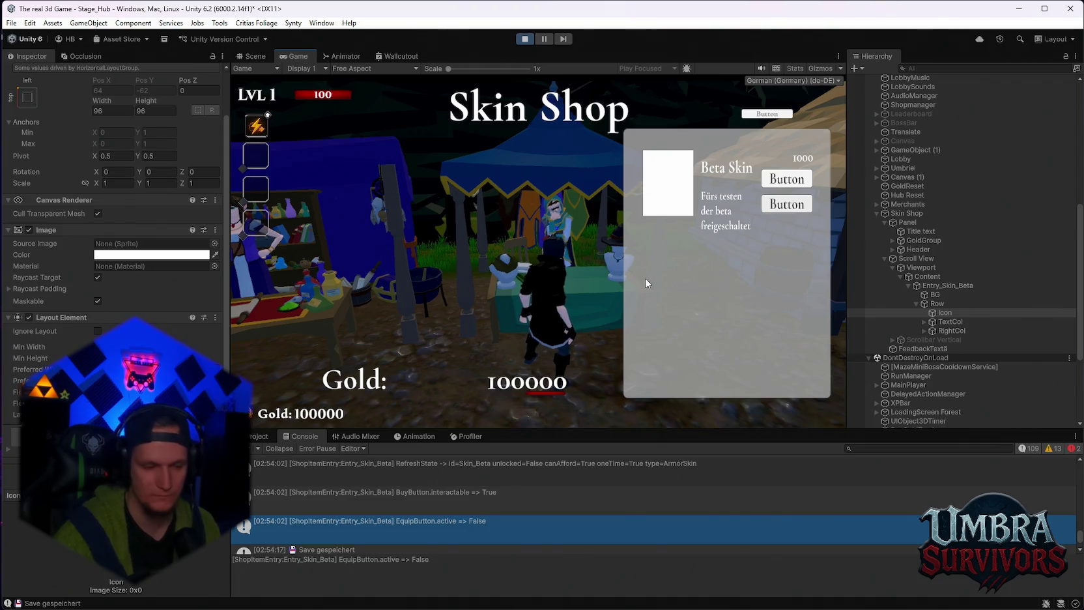
scroll(496, 506, up, 2)
scroll(495, 507, up, 3)
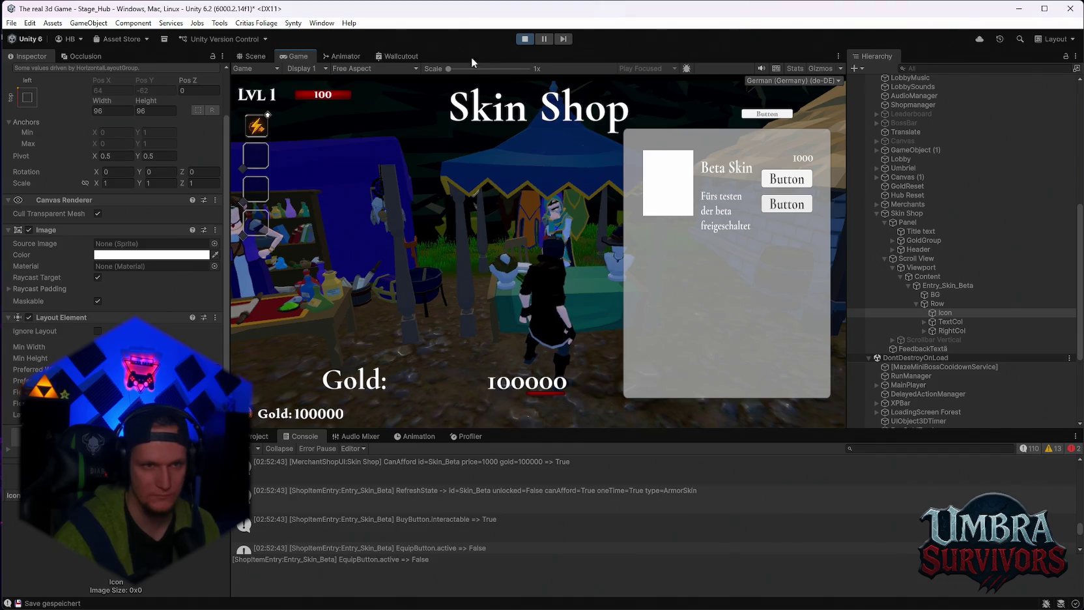
scroll(536, 540, down, 5)
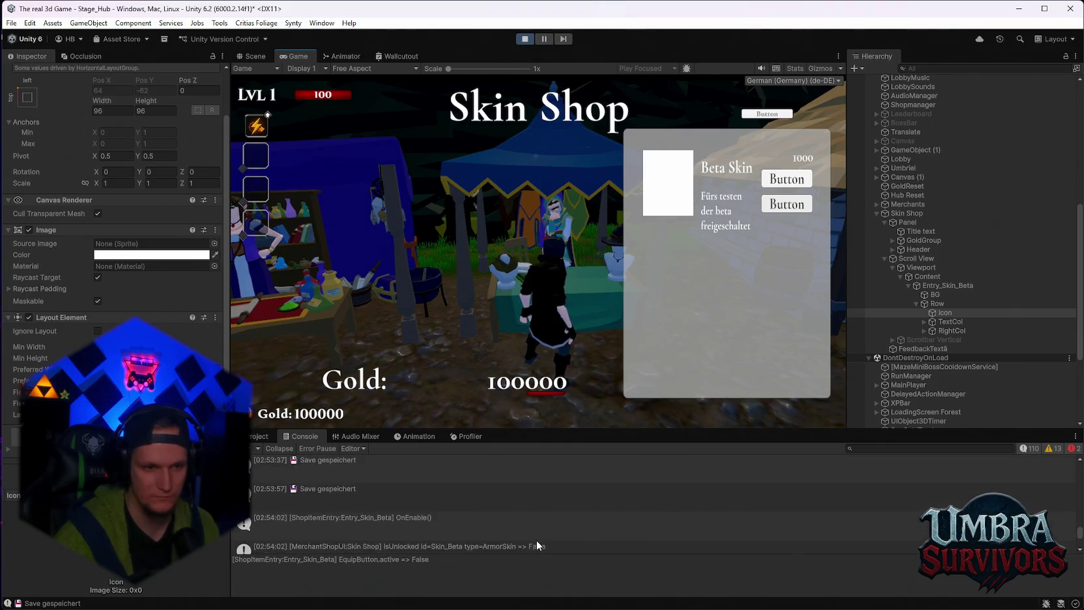
scroll(534, 530, up, 2)
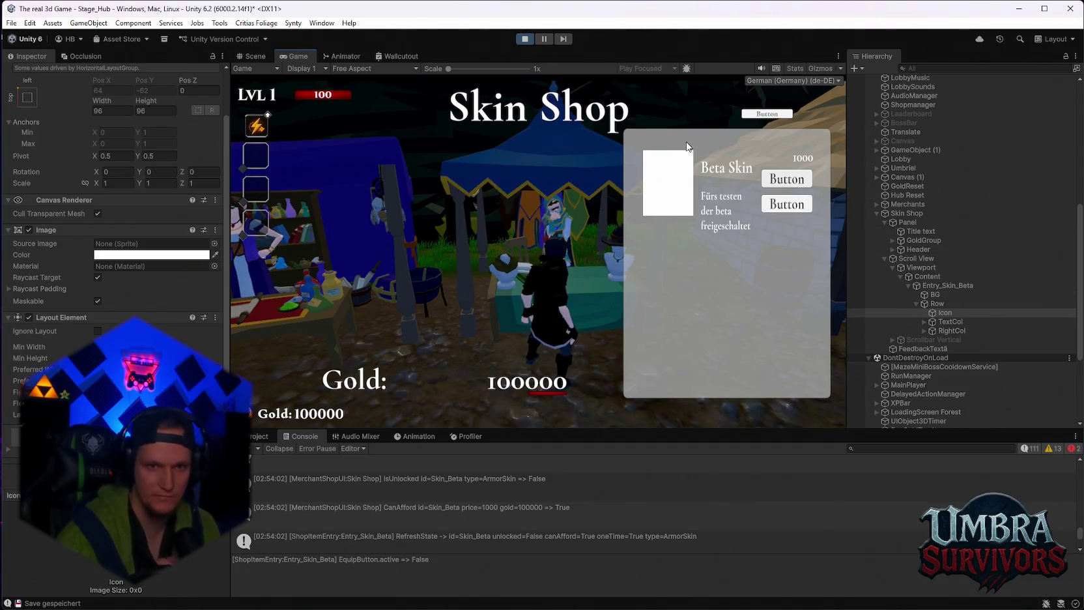
Step: Step through Viewport, Scroll View and Skin Shop to select the Entry_Skin_Beta entry
click(921, 268)
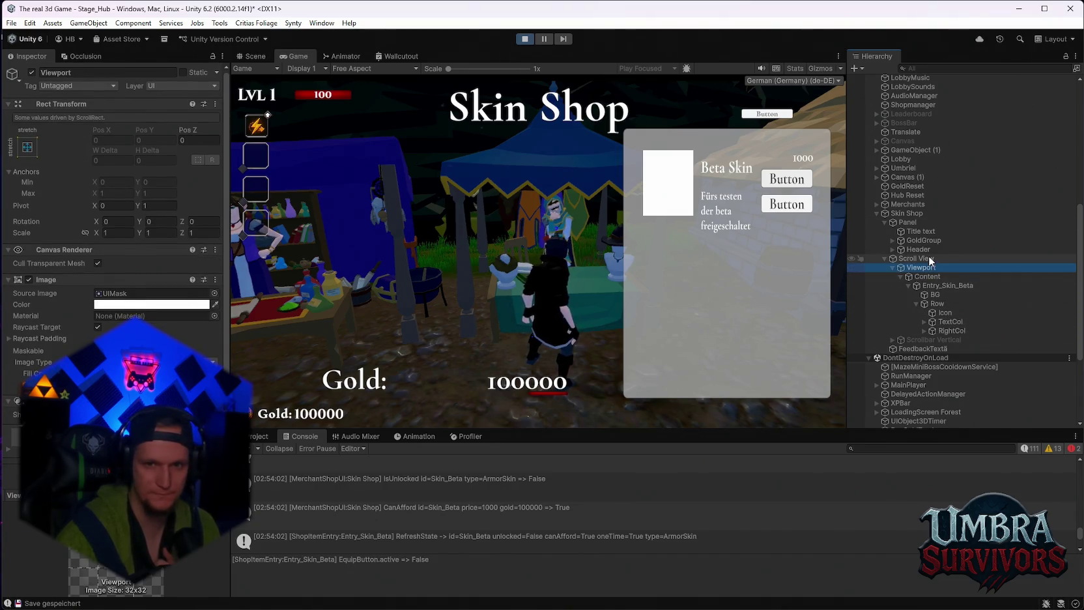
click(916, 259)
click(908, 213)
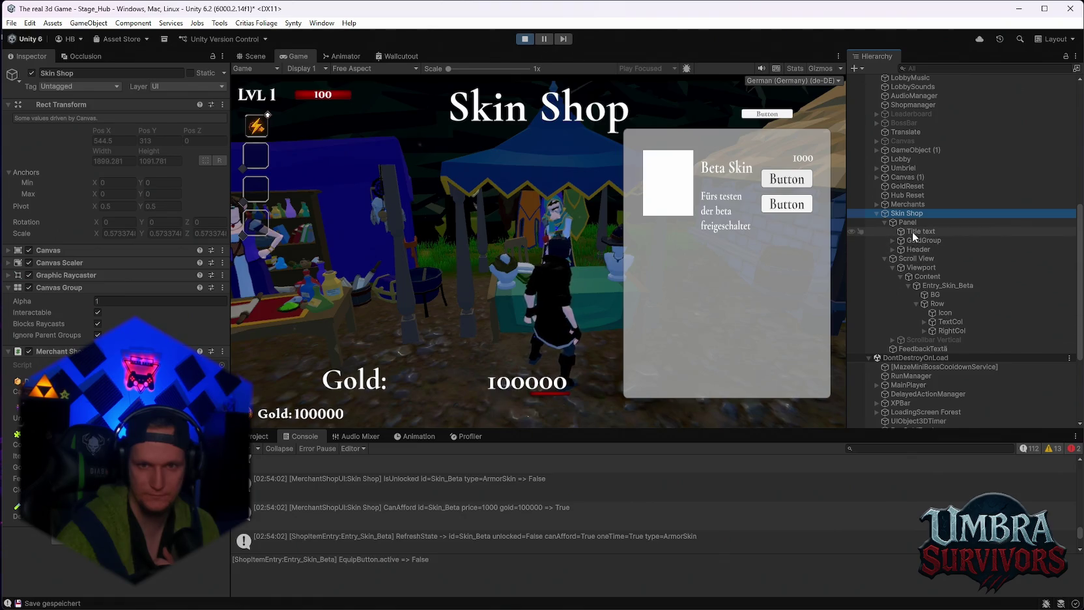
click(948, 286)
scroll(114, 196, down, 5)
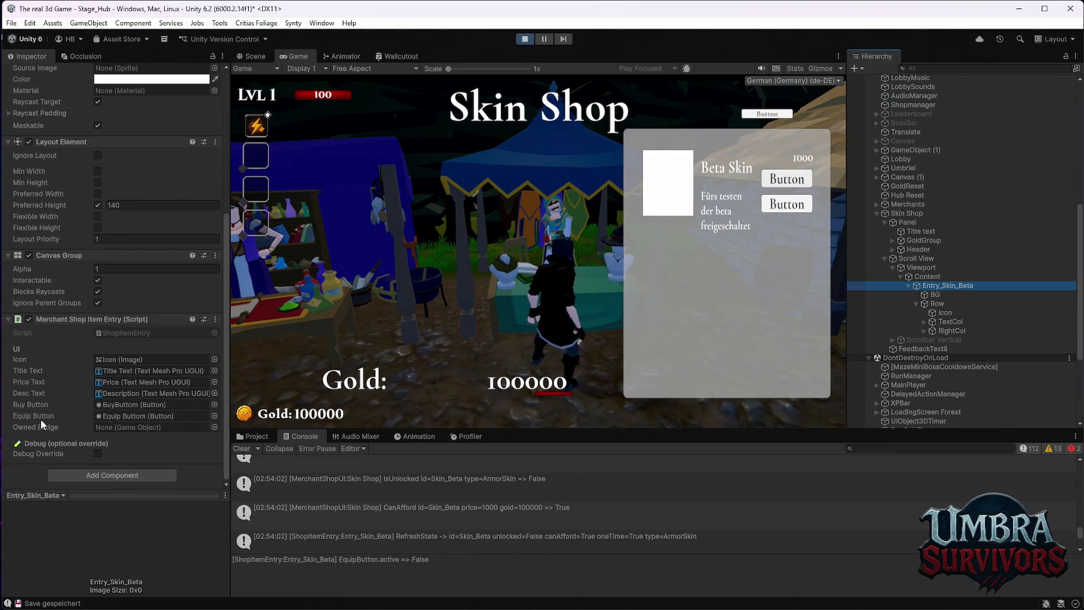
Step: Enable Debug Override on Entry_Skin_Beta, test its second button, and stop play mode
click(98, 450)
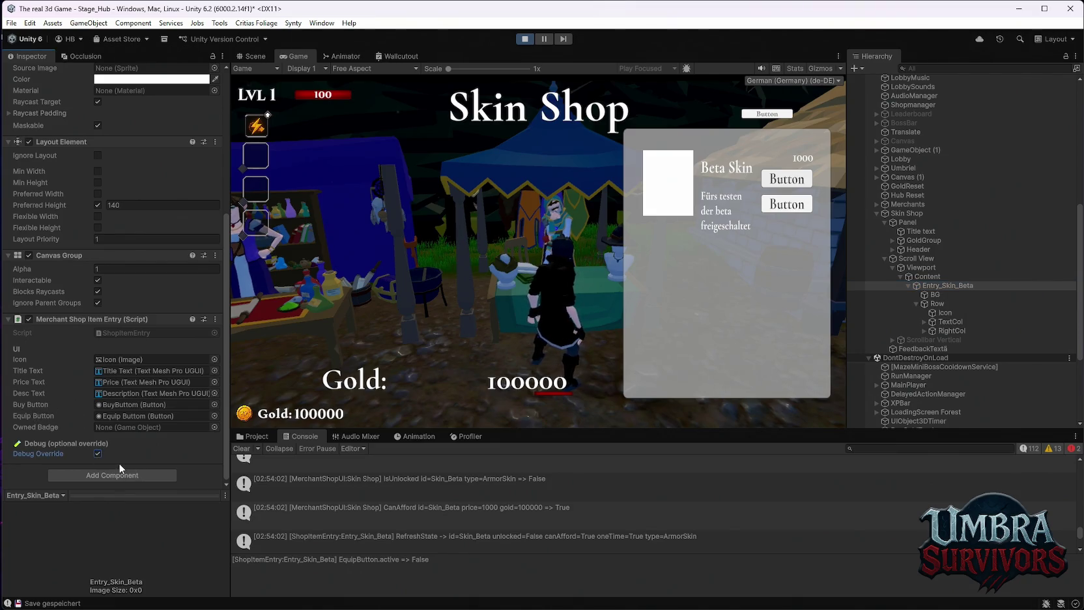
click(799, 207)
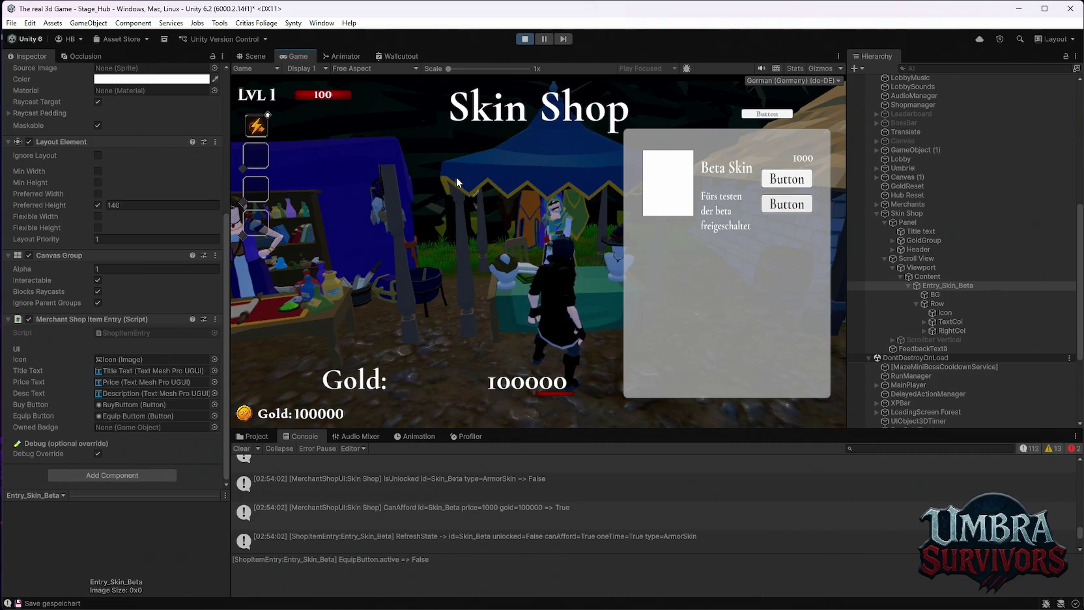
click(525, 40)
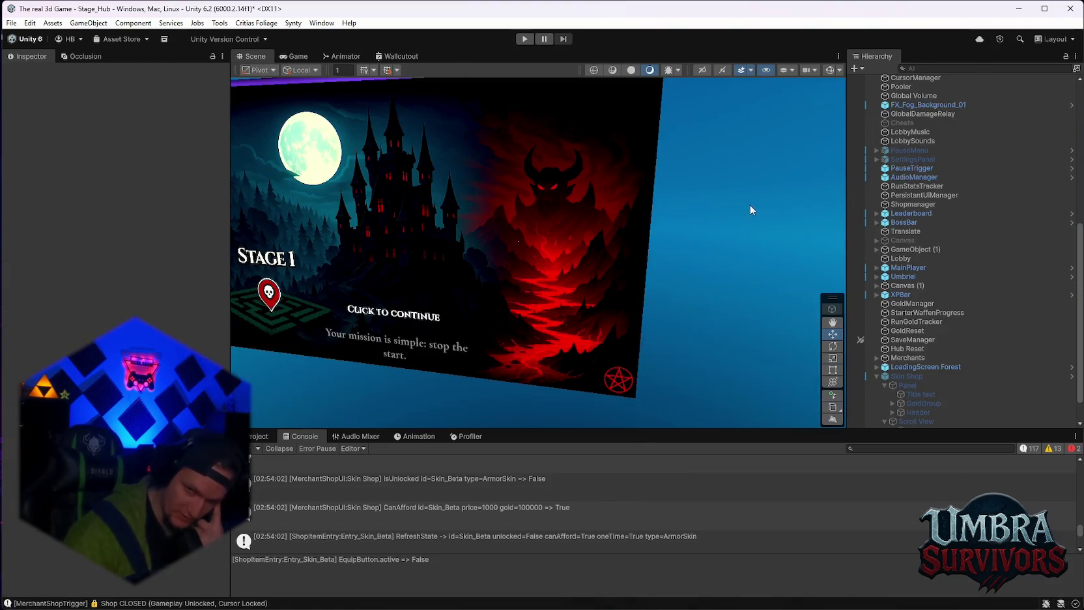
Step: Select Skin Shop, open the Skins folder, inspect ShopItemEntry 1, and start play mode
scroll(901, 291, down, 2)
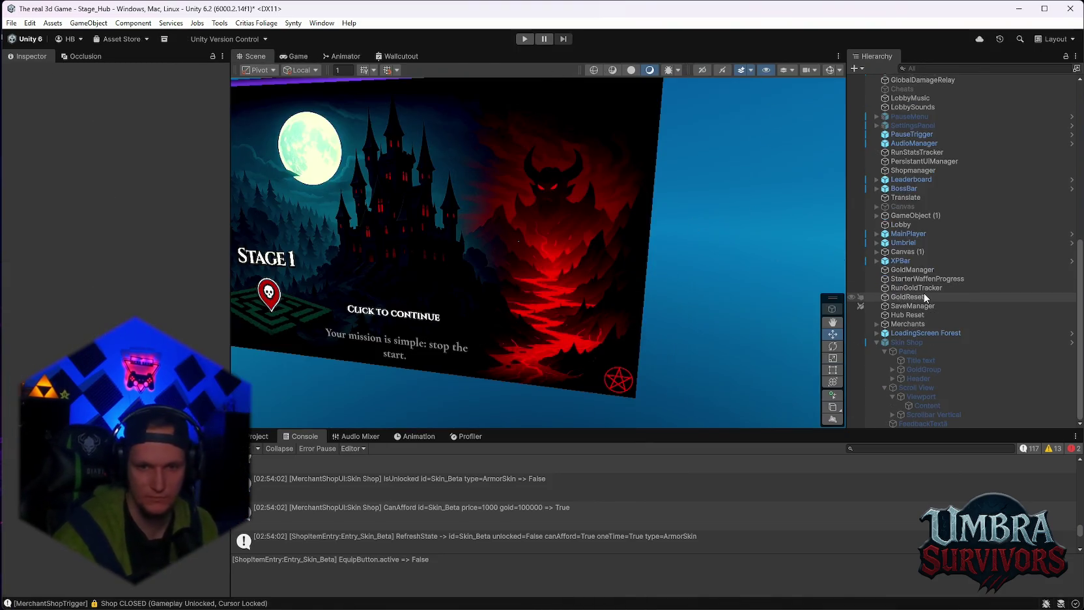
click(906, 341)
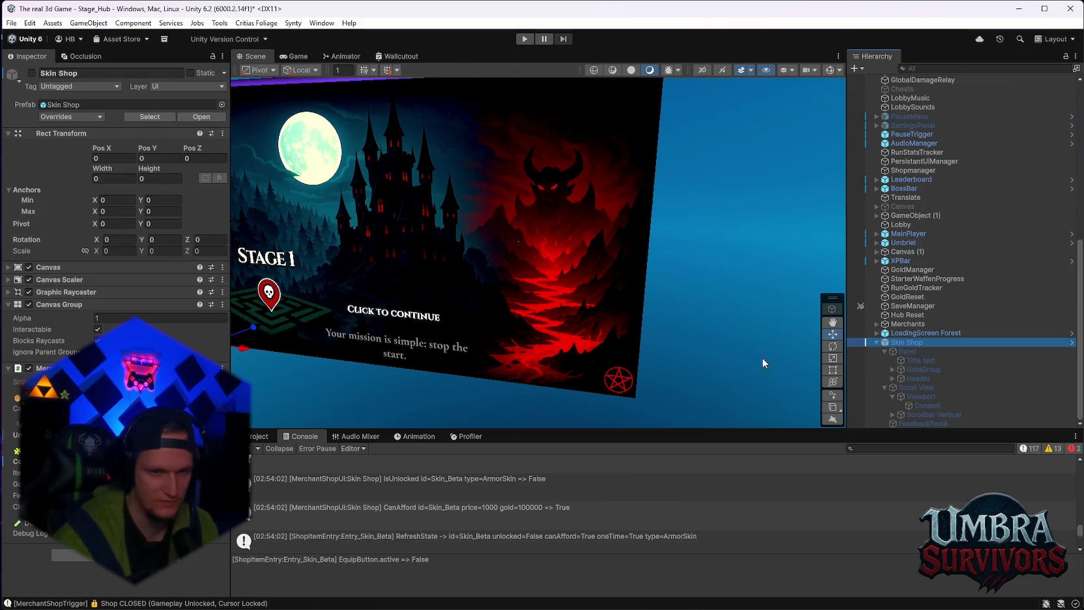
click(259, 436)
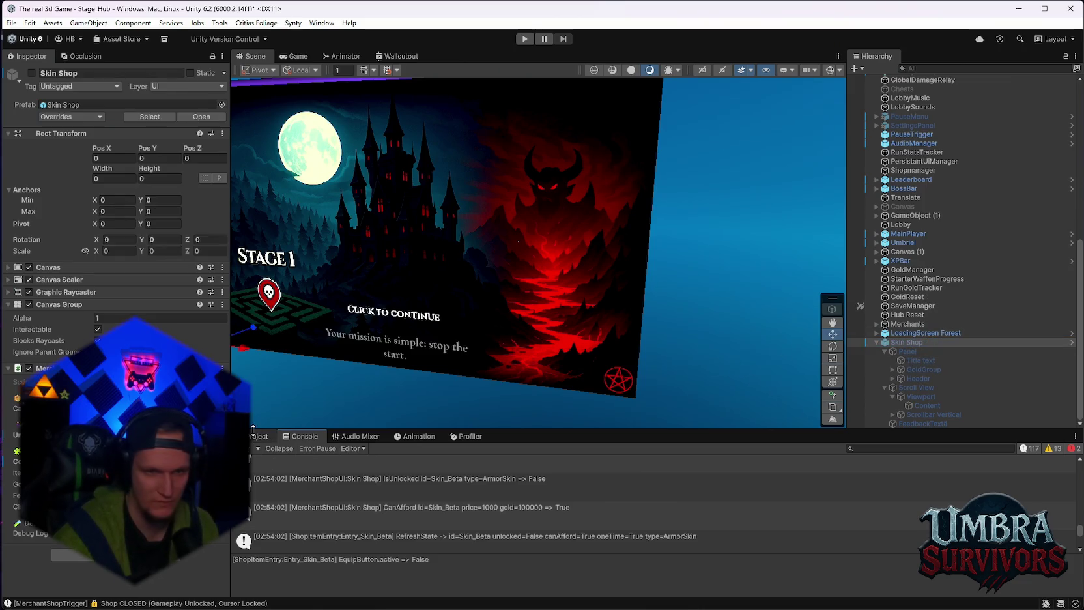
double_click(452, 506)
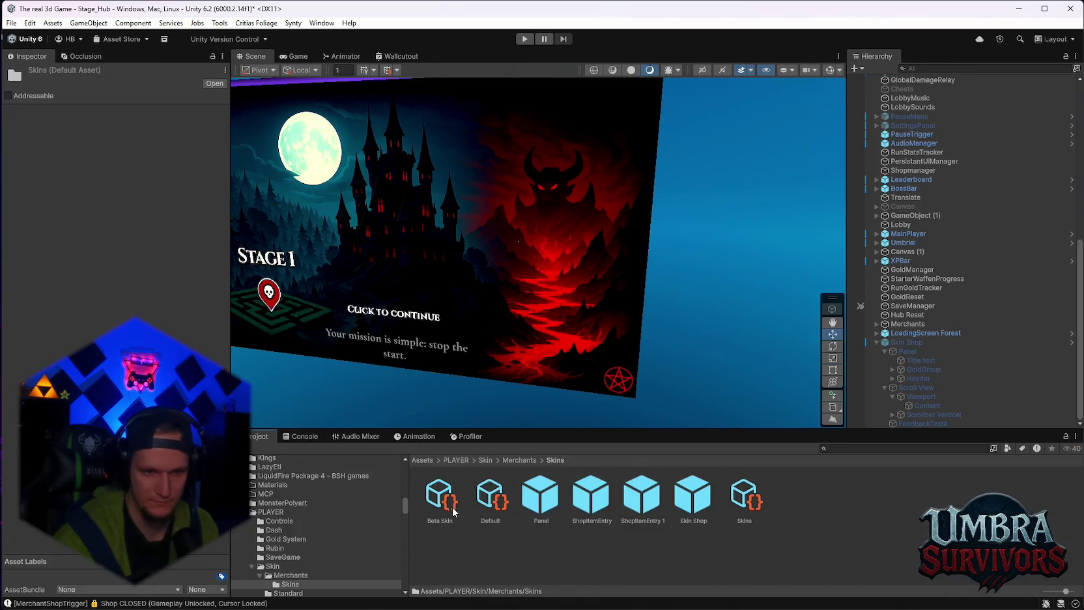
click(655, 503)
scroll(114, 260, down, 4)
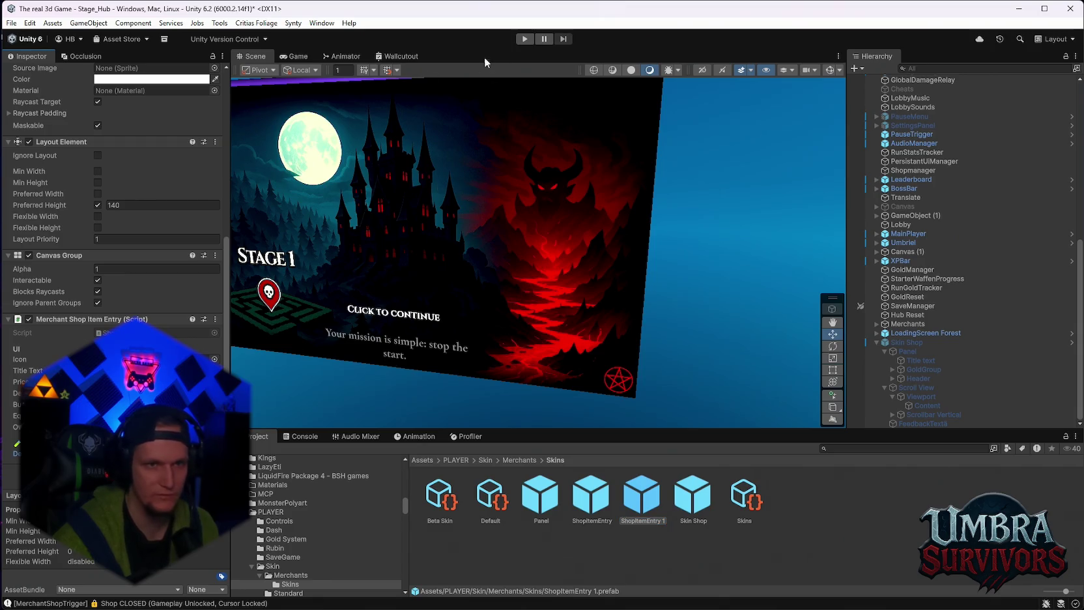
click(525, 40)
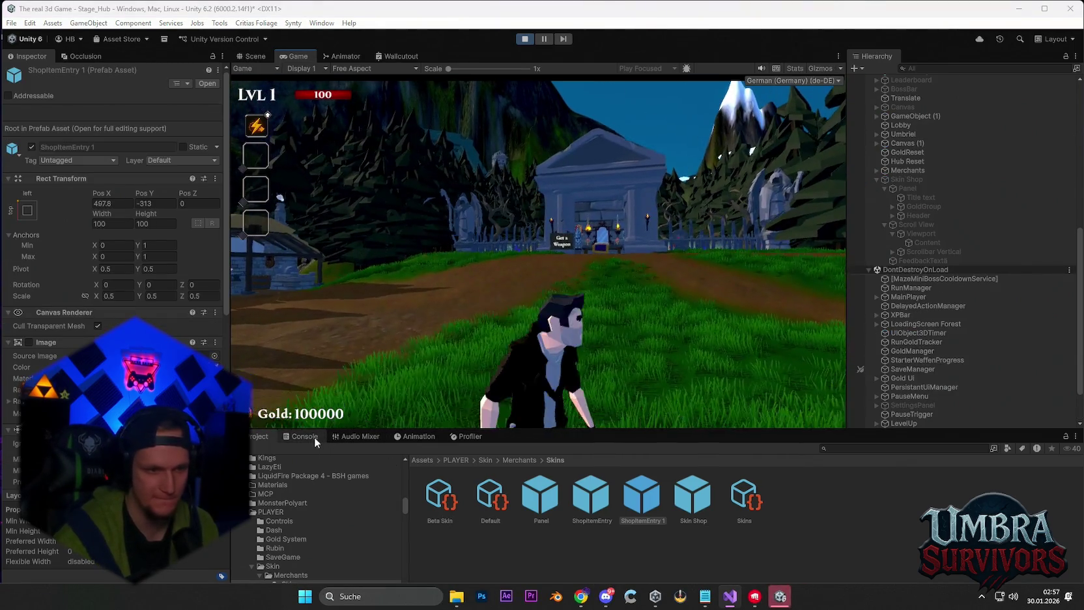
Step: Select the Beta Skin item definition, then run the character toward the village merchant
click(314, 436)
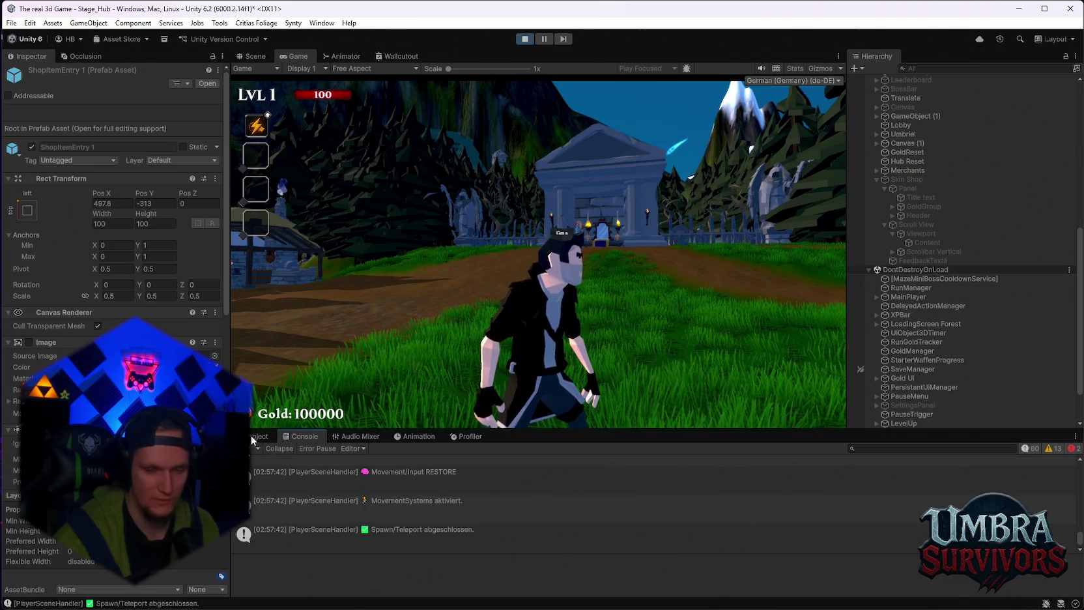
key(ctrl+5)
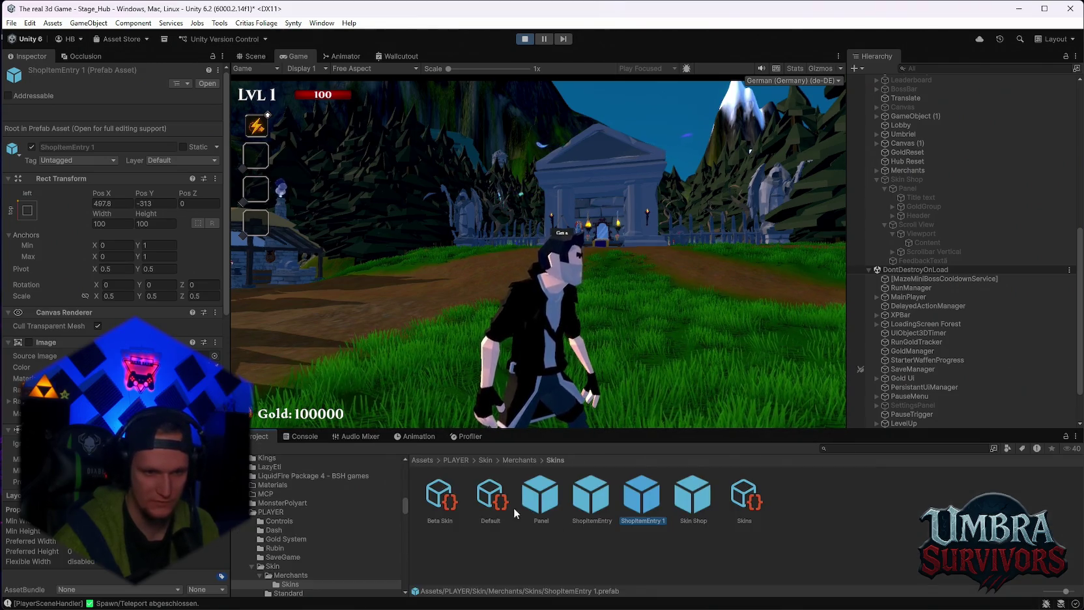
click(440, 496)
click(225, 72)
key(Escape)
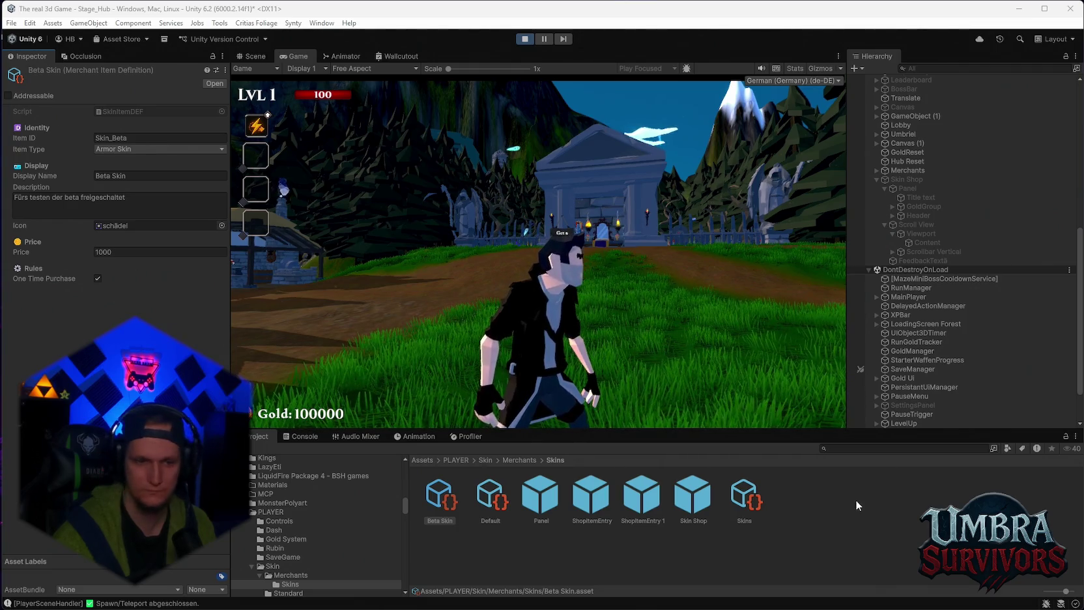
key(w)
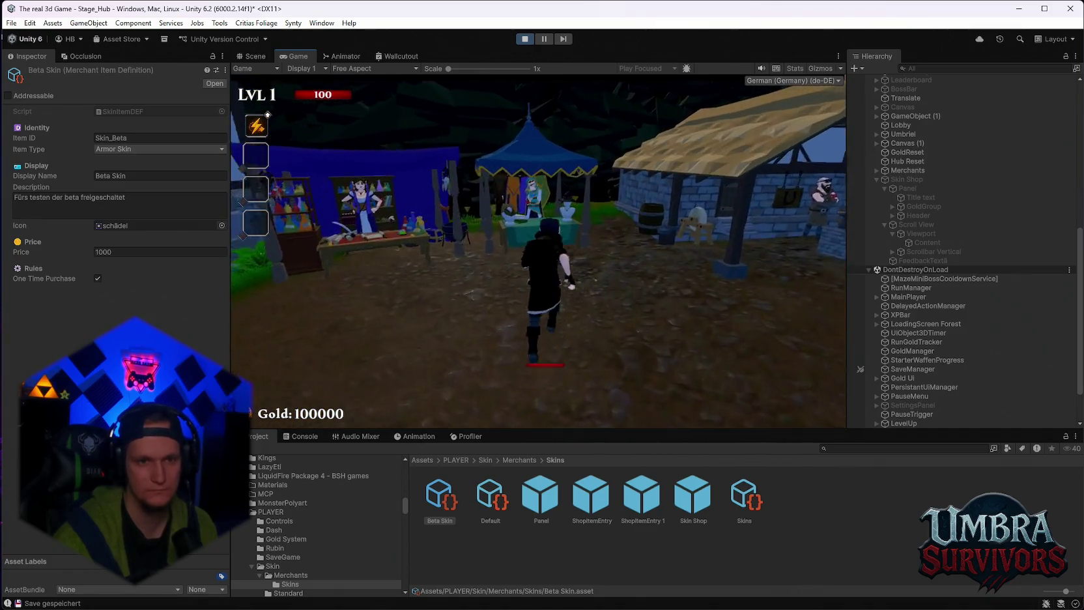
Step: Open the Skin Shop with E and enlarge the Console to read the Skin_Beta status logs
key(e)
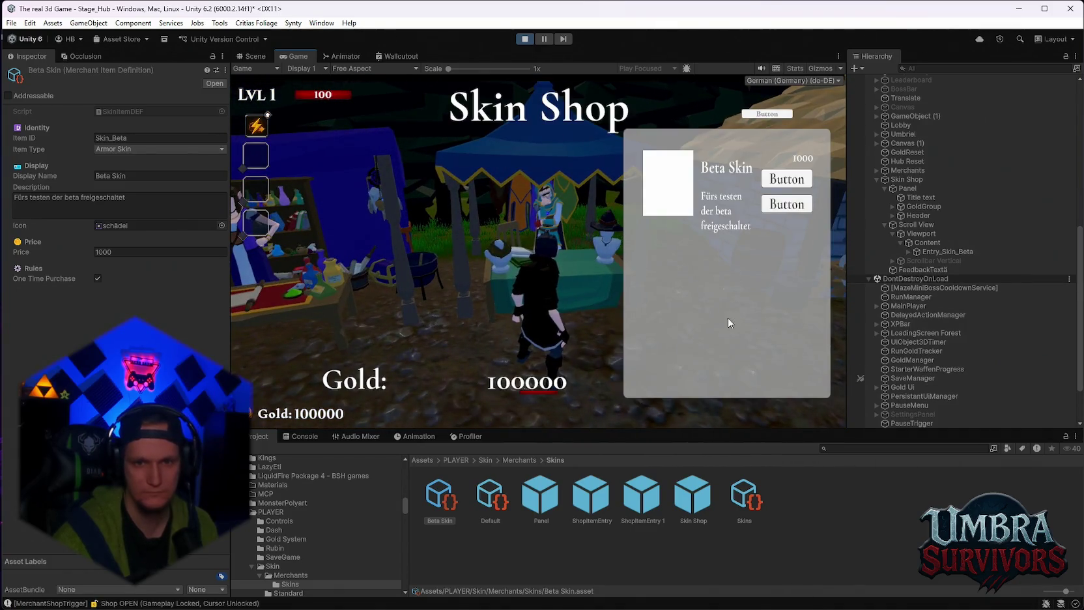
scroll(922, 377, down, 2)
click(301, 436)
drag(520, 432, 525, 370)
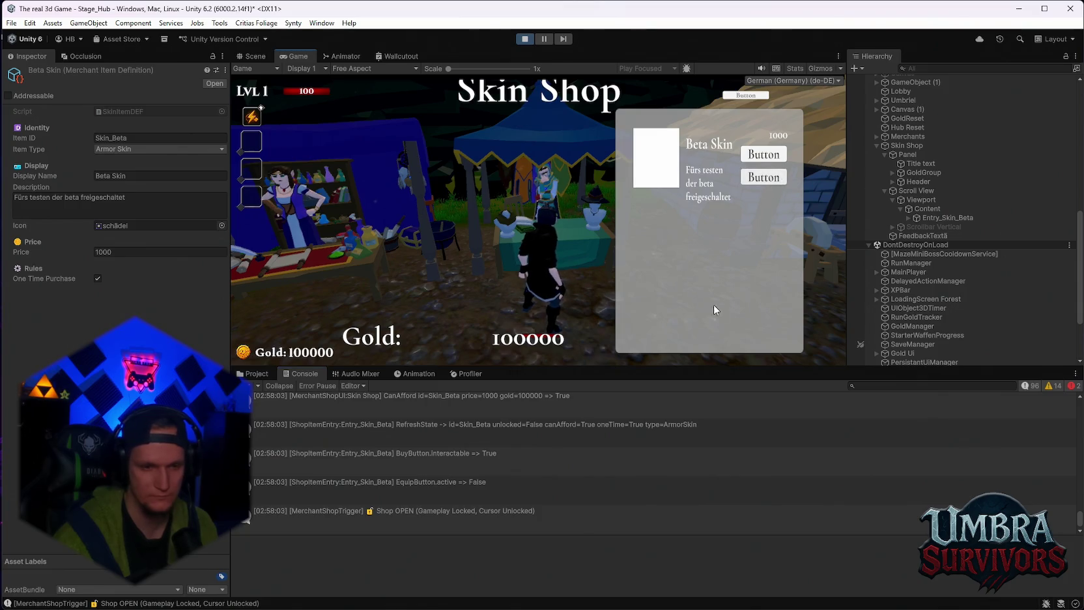
scroll(601, 481, up, 5)
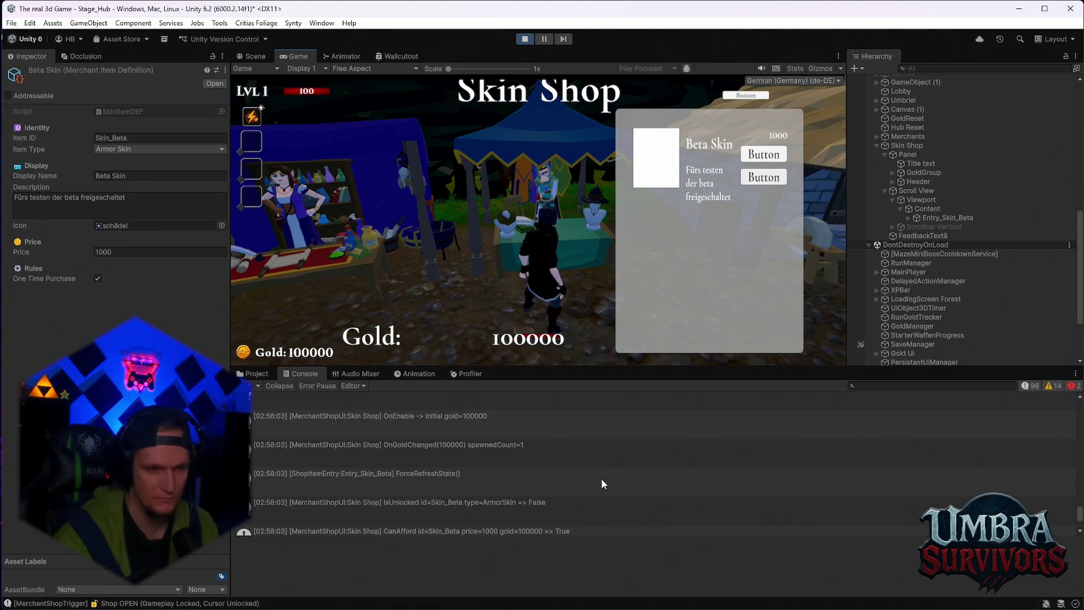
scroll(601, 480, down, 1)
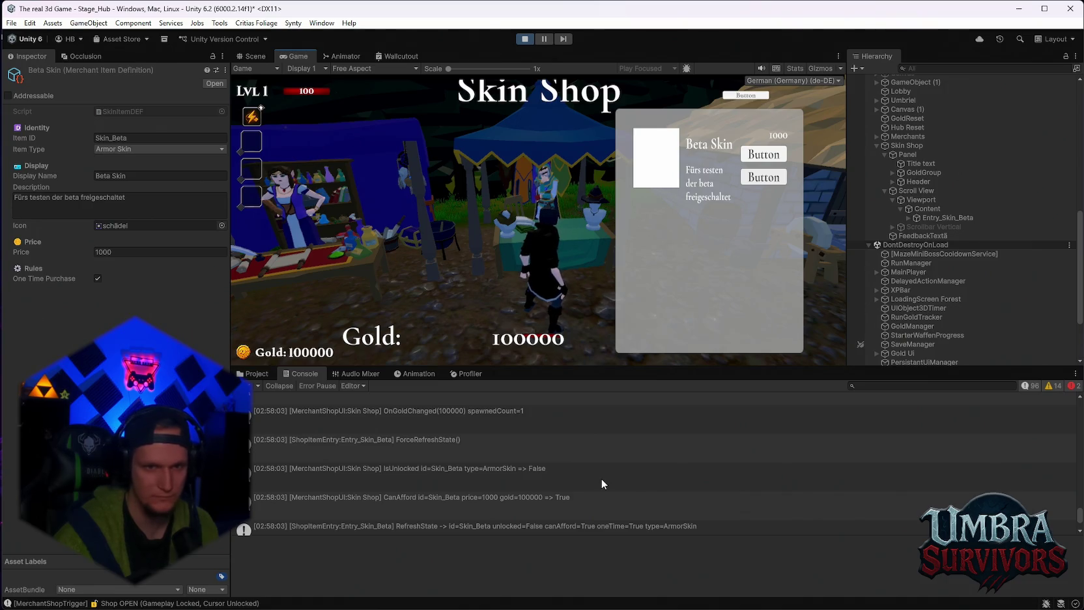
scroll(602, 483, up, 4)
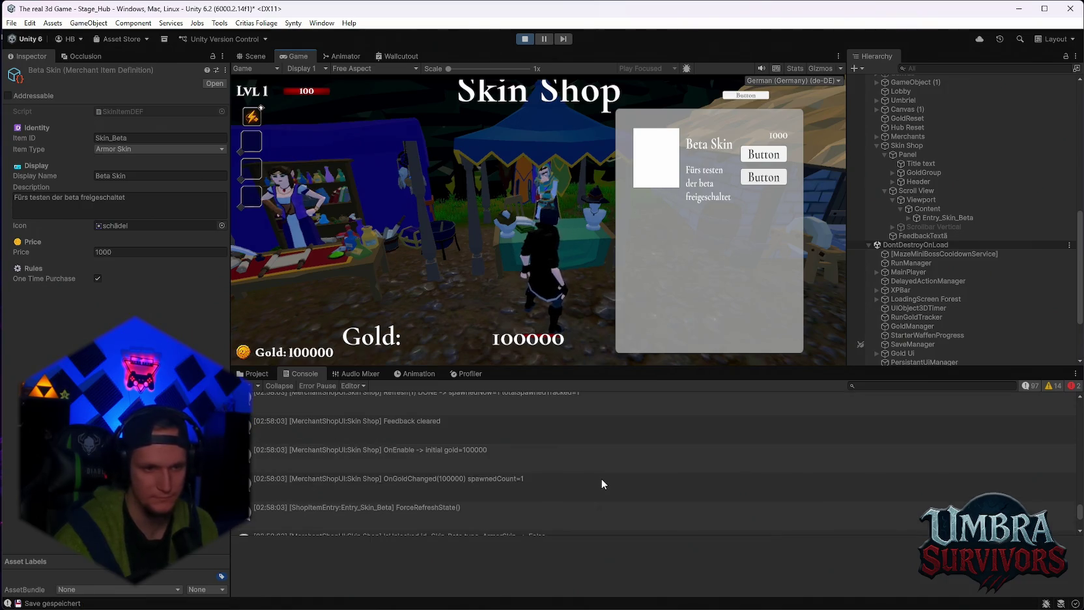
scroll(601, 483, down, 5)
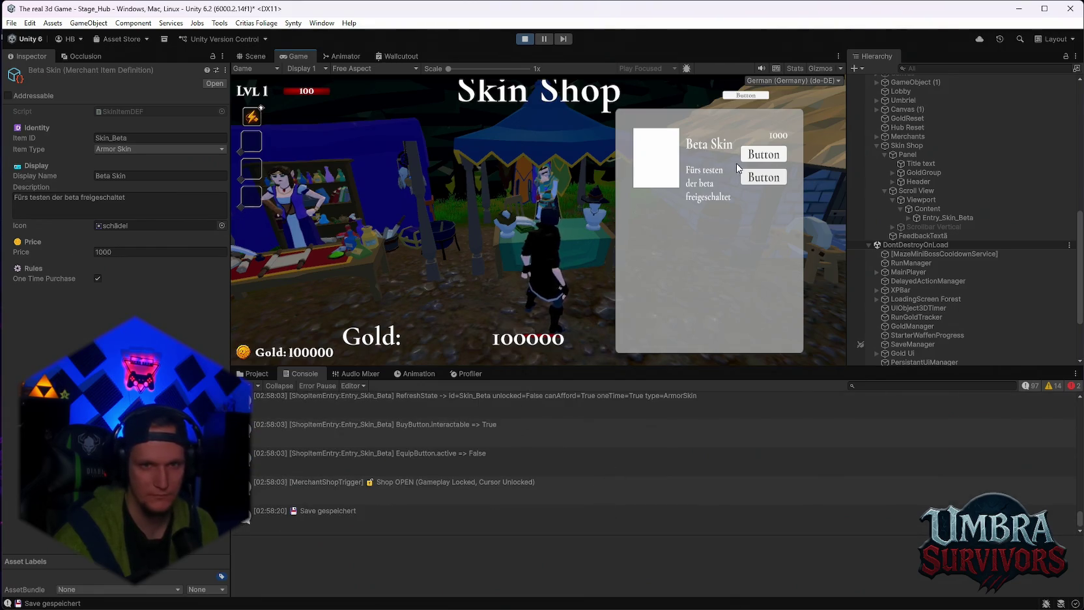
mouse_move(752, 186)
mouse_down()
mouse_move(664, 171)
mouse_move(815, 170)
mouse_move(684, 171)
mouse_move(837, 186)
mouse_up()
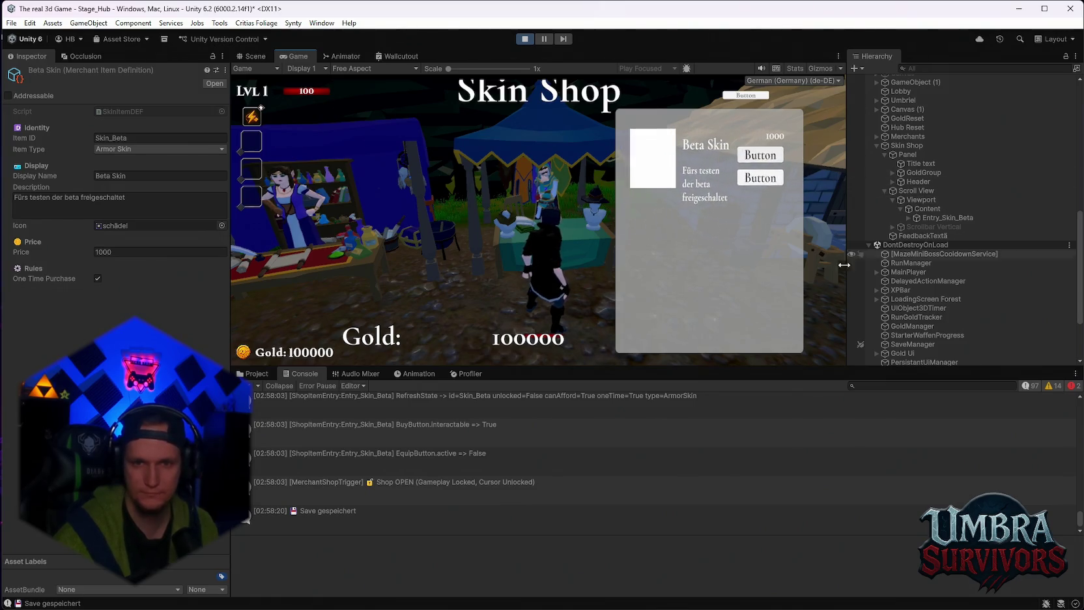
scroll(895, 246, up, 2)
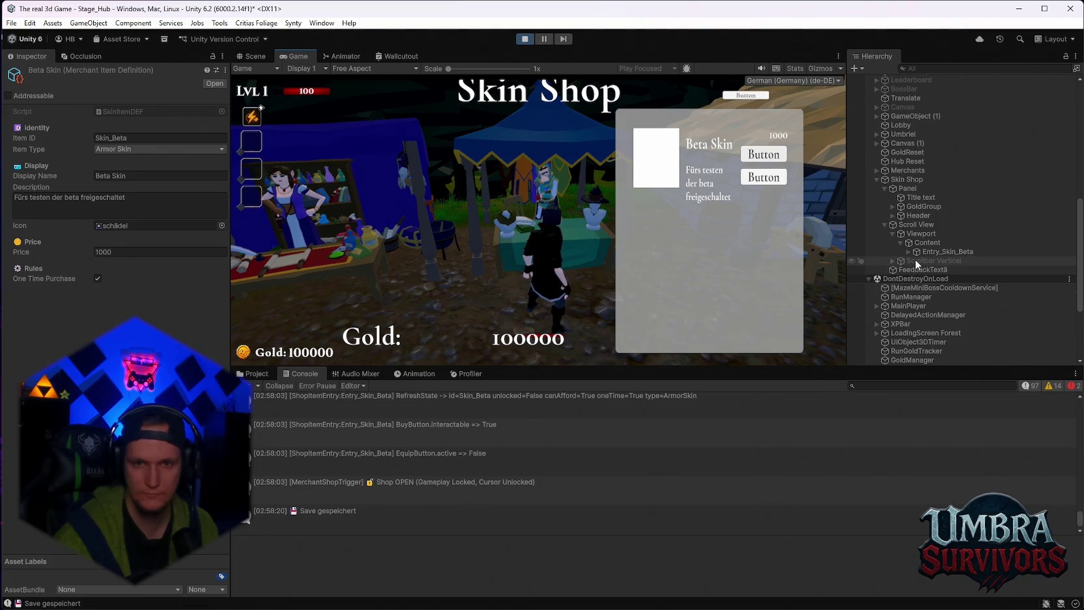
Step: Select the shop scroll view's scrollbar and expand the Entry_Skin_Beta entry in the Hierarchy
click(915, 260)
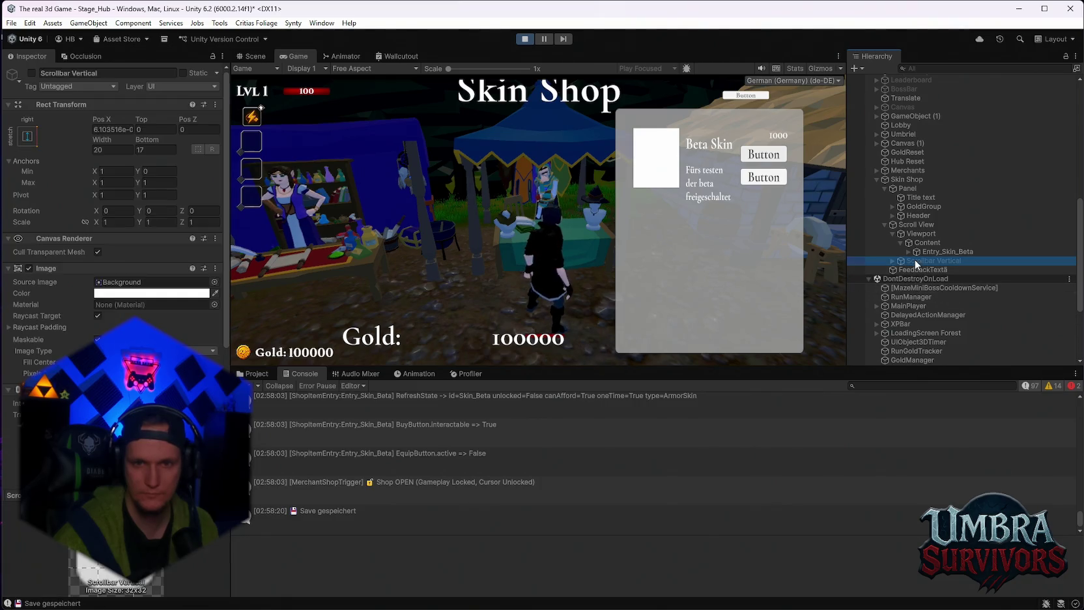
click(31, 73)
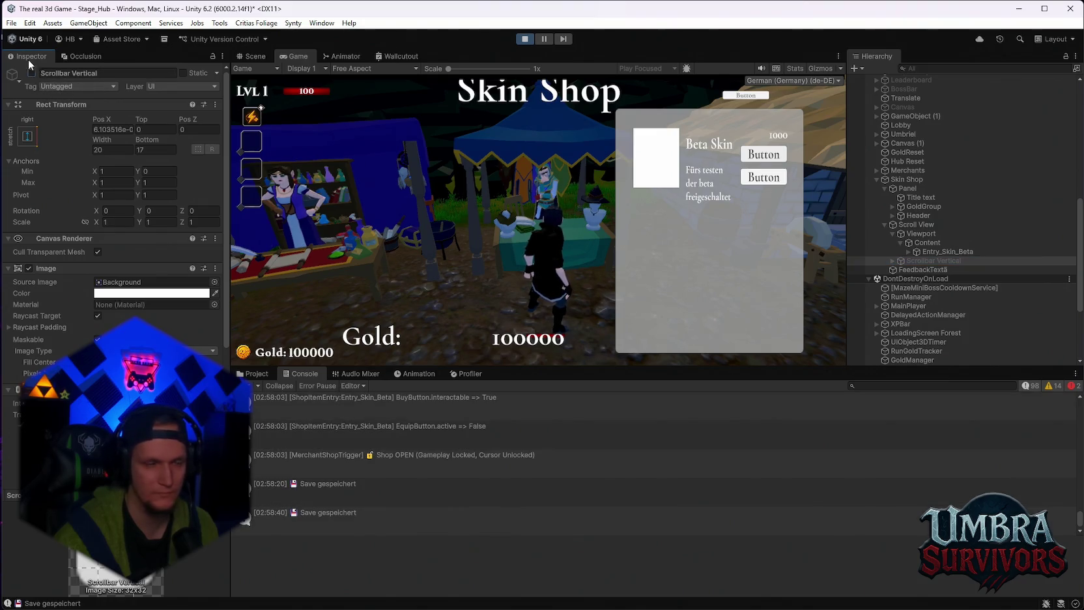
click(940, 251)
click(907, 252)
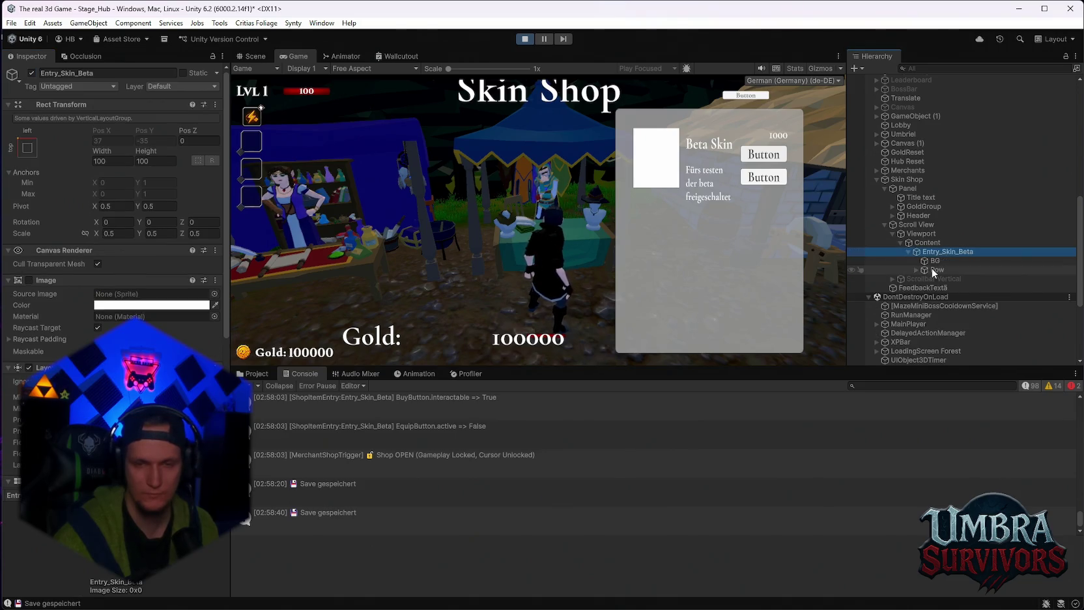
Step: Inspect BG, Icon and TextCol, toggling the Icon's active checkbox off and on twice
click(936, 261)
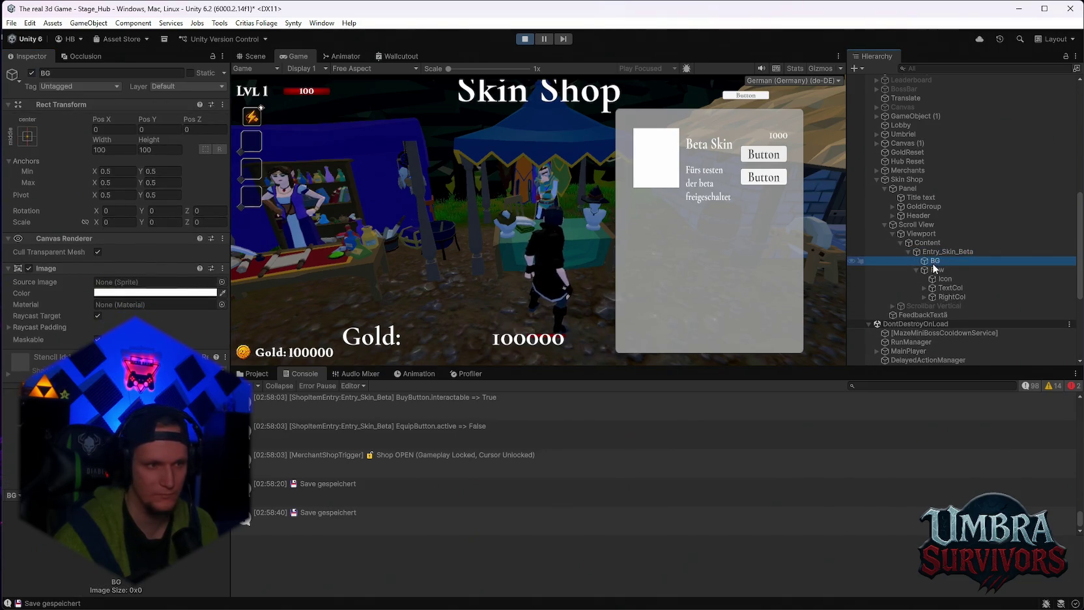
click(935, 269)
click(939, 279)
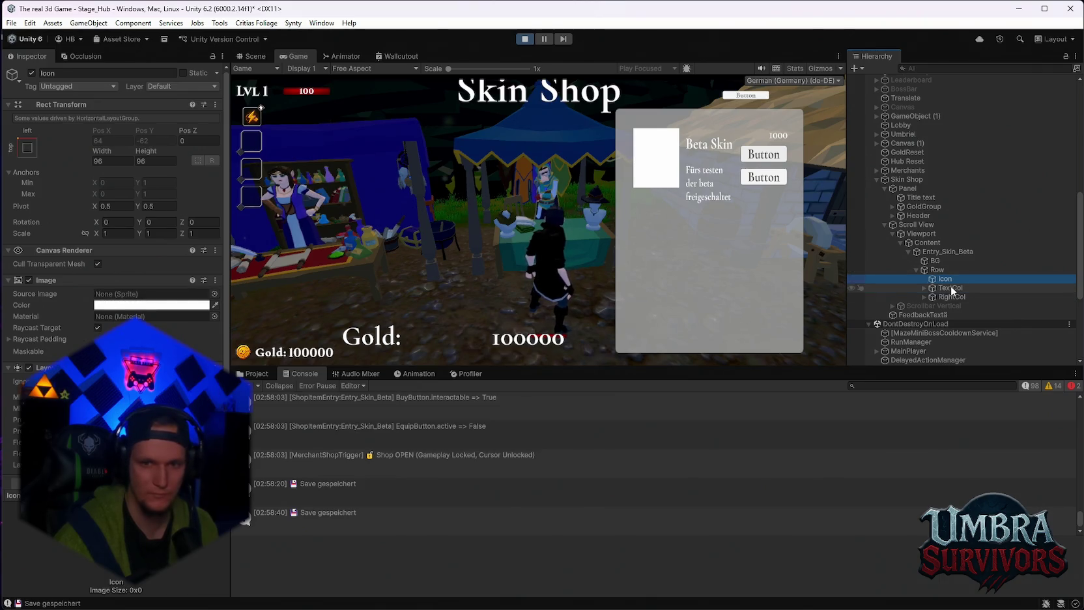
click(923, 288)
click(921, 279)
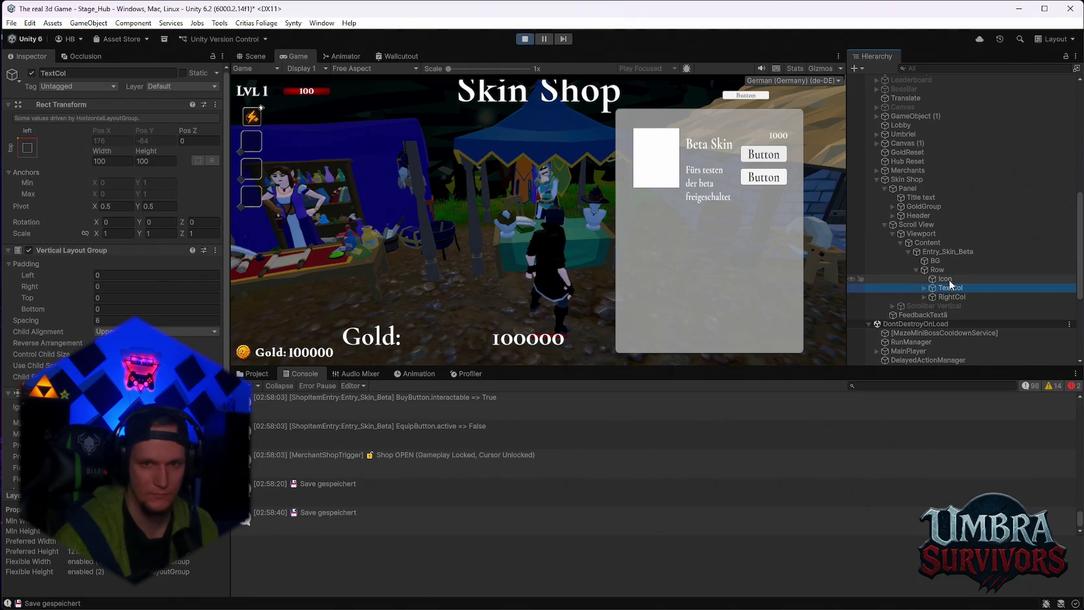
click(32, 73)
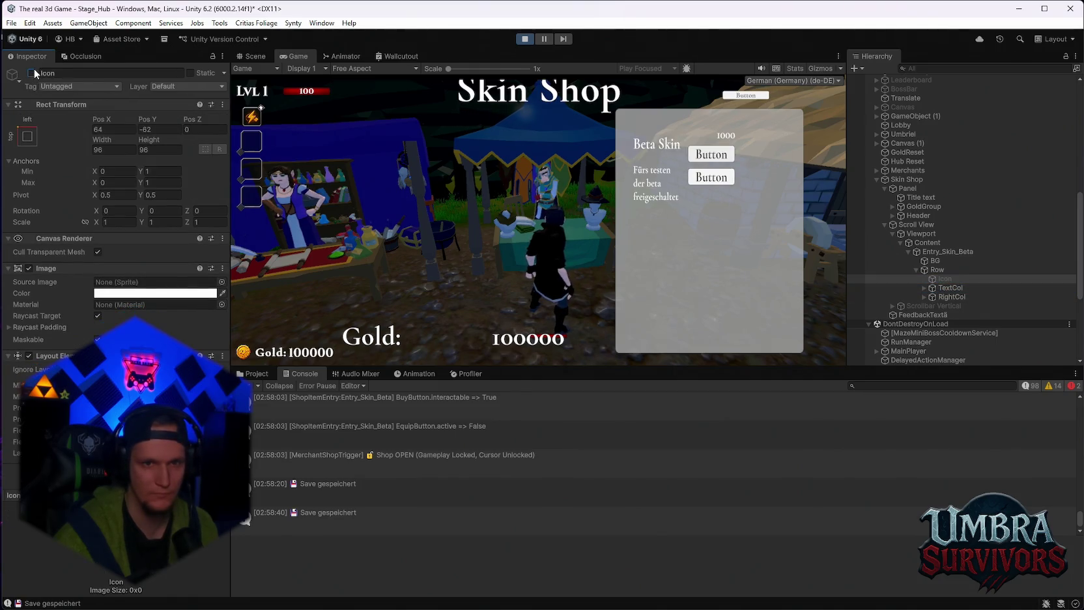
click(32, 73)
click(32, 73)
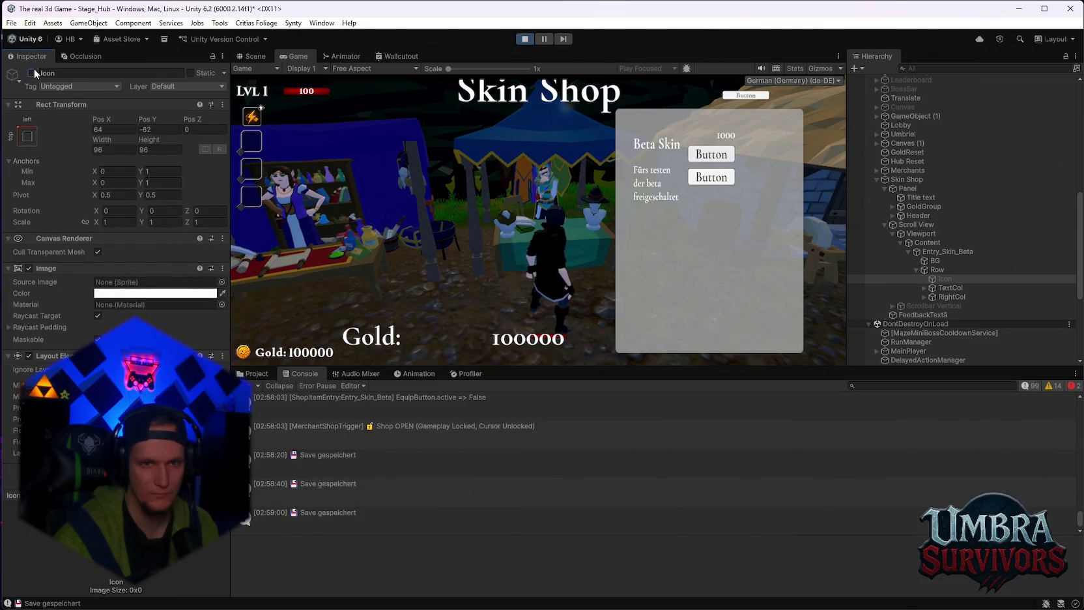
click(33, 73)
Step: Toggle BG and RightCol off and on, then expand RightCol and select BuyButtom
click(938, 270)
click(935, 261)
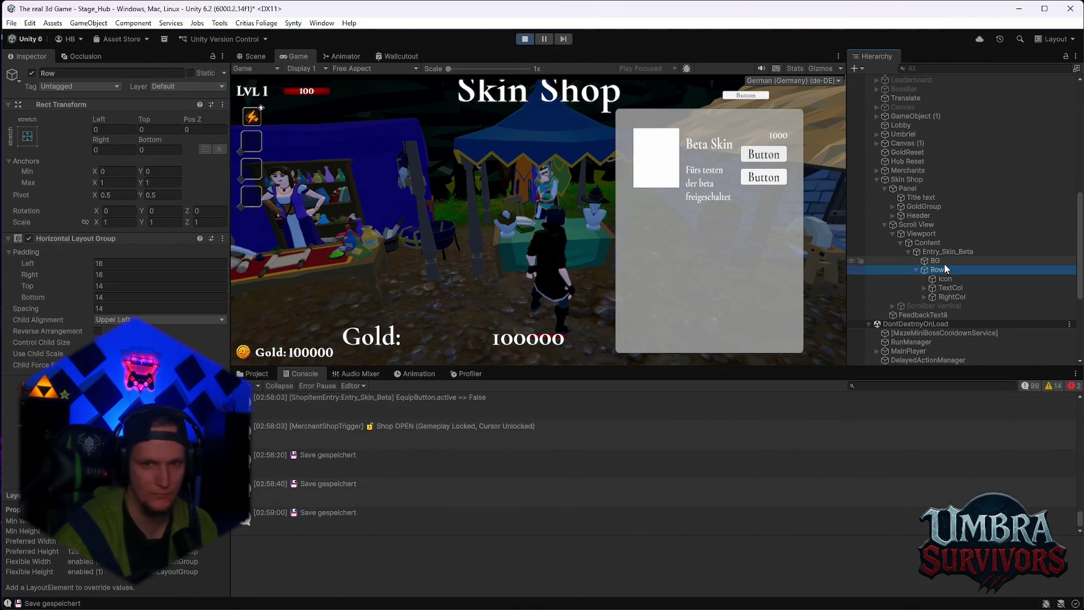
click(33, 73)
click(33, 72)
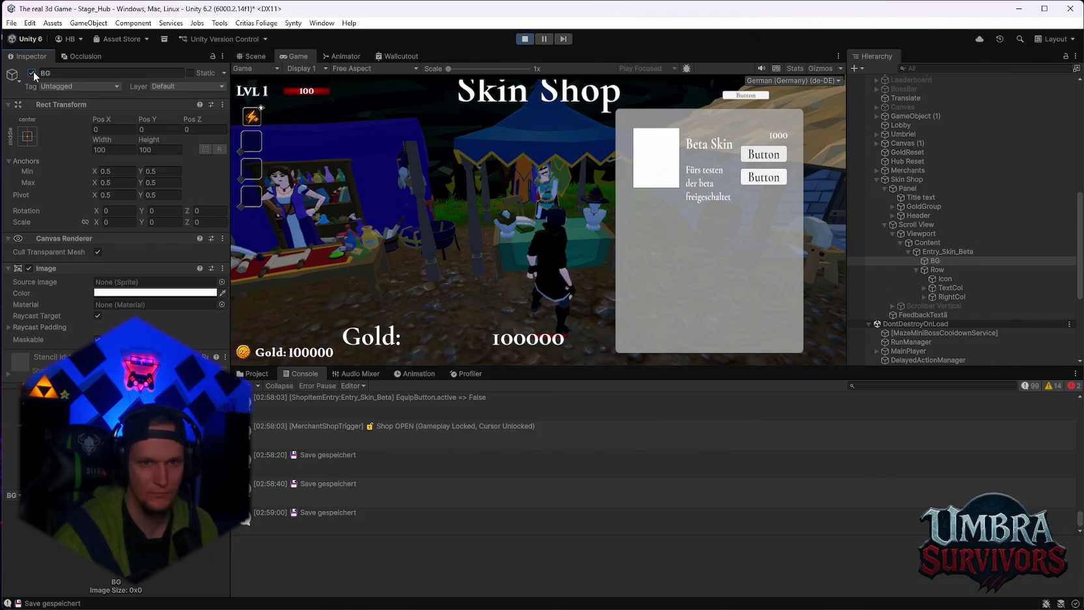
click(947, 299)
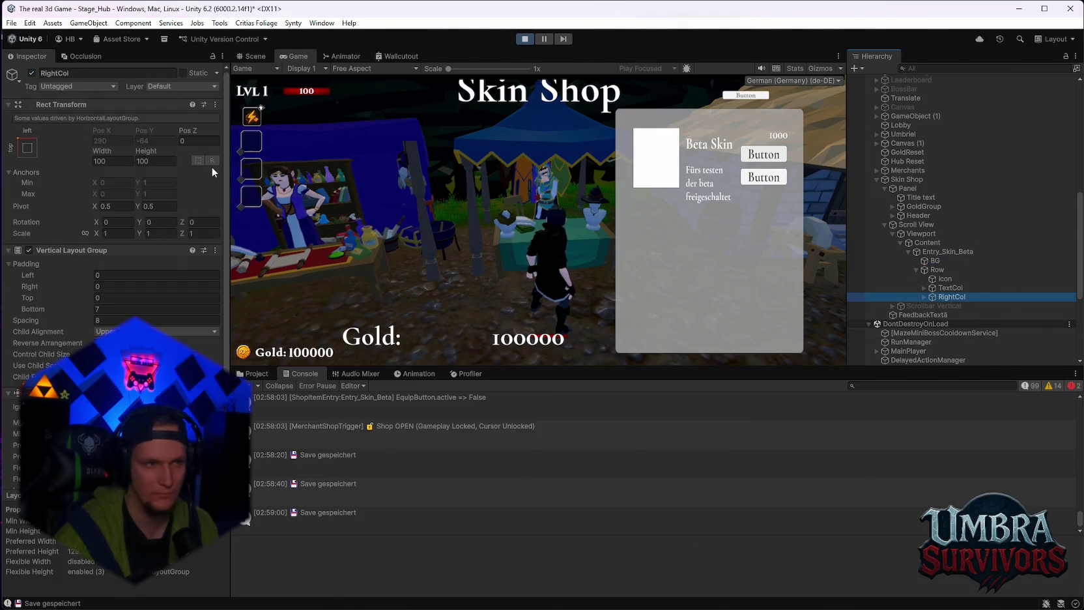
click(32, 73)
click(31, 73)
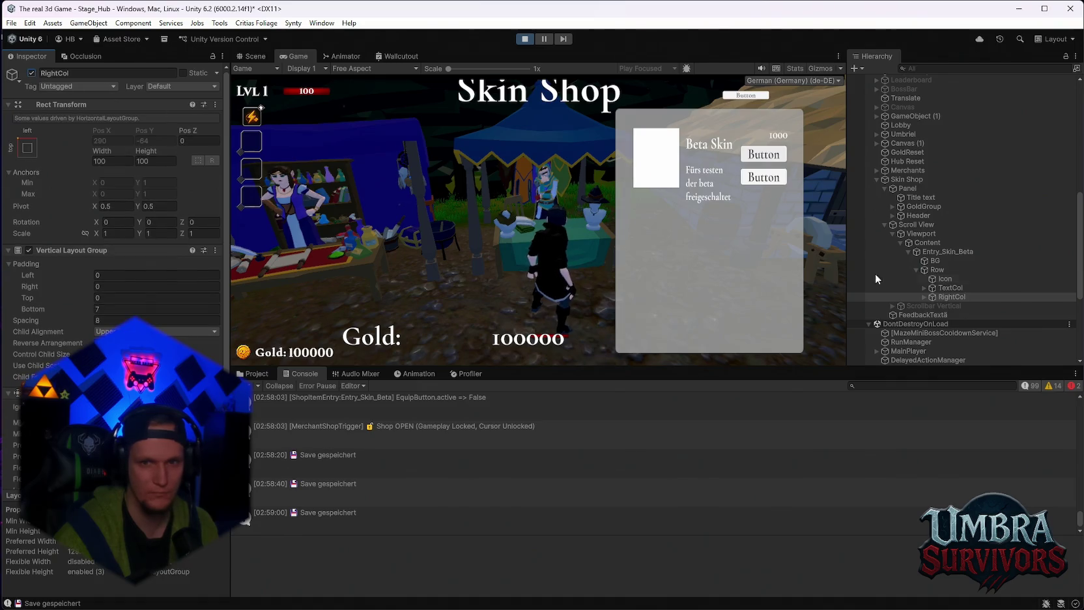
click(924, 296)
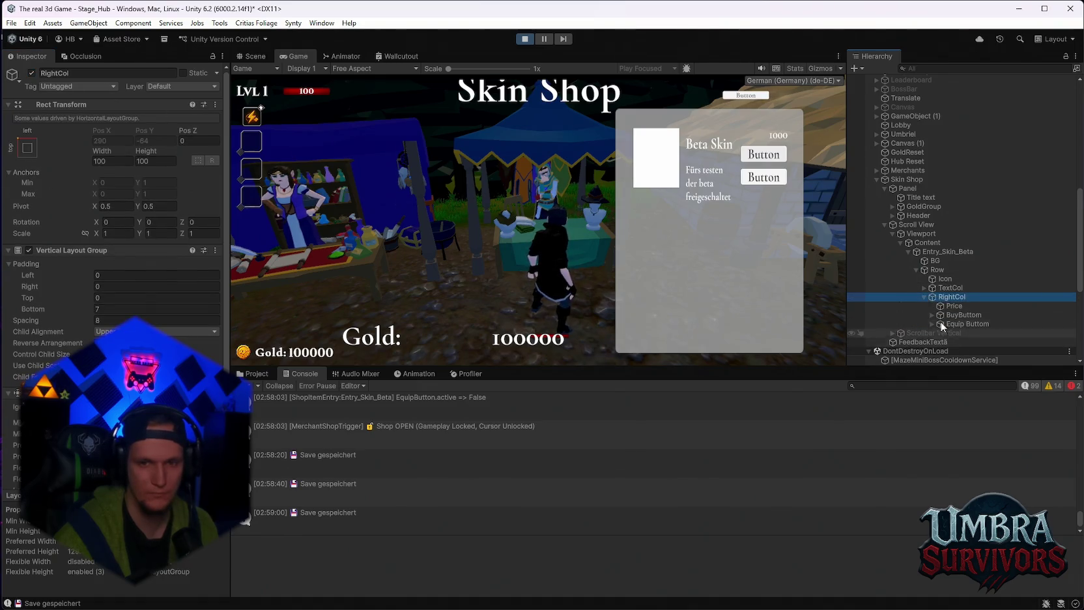
click(946, 313)
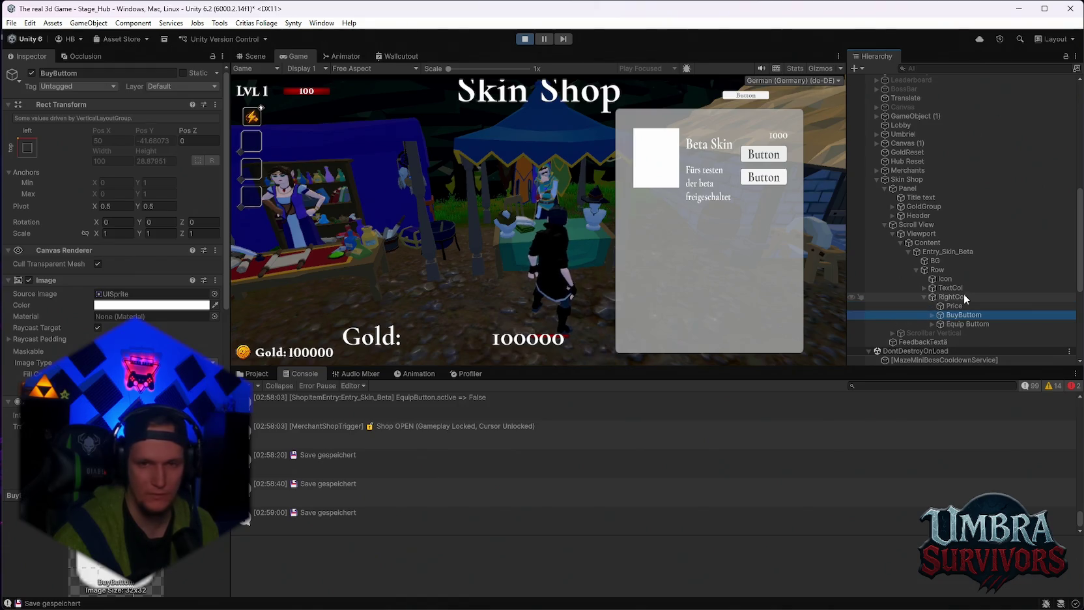
Step: Expand BuyButtom and inspect its Text (TMP) label
click(932, 315)
scroll(932, 314, down, 1)
click(971, 291)
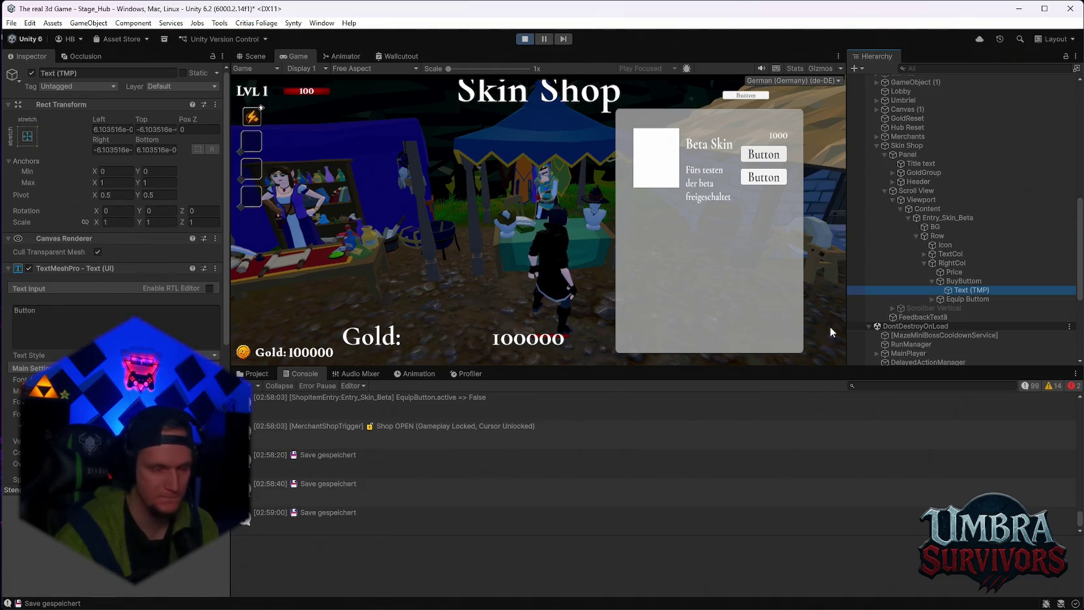
Step: Inspect Equip Buttom's Text (TMP) label in the Inspector, then stop play mode
click(932, 299)
click(955, 308)
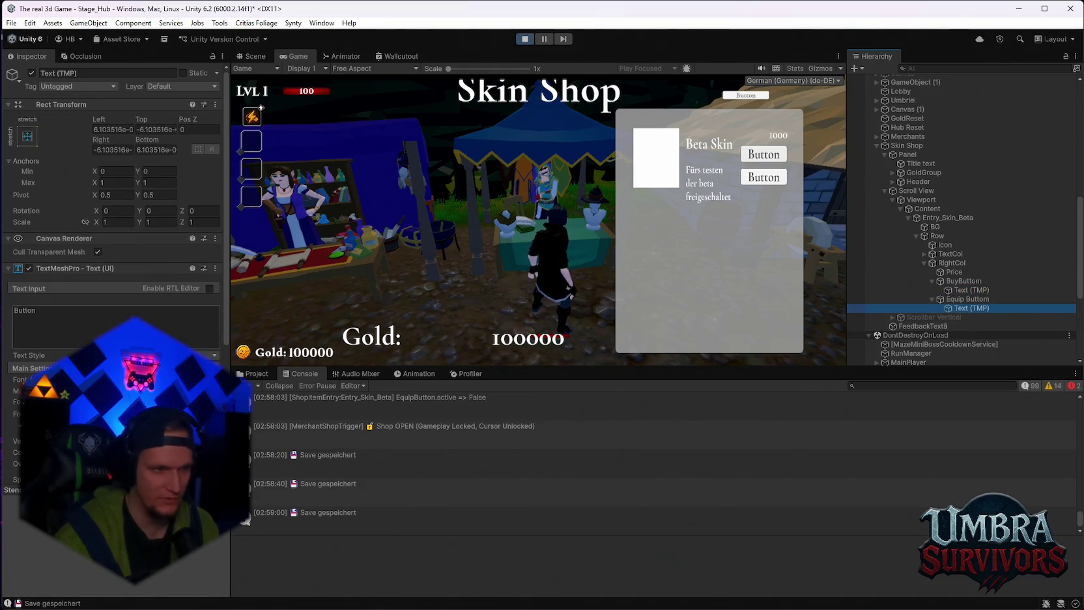
scroll(115, 326, down, 5)
scroll(114, 261, up, 3)
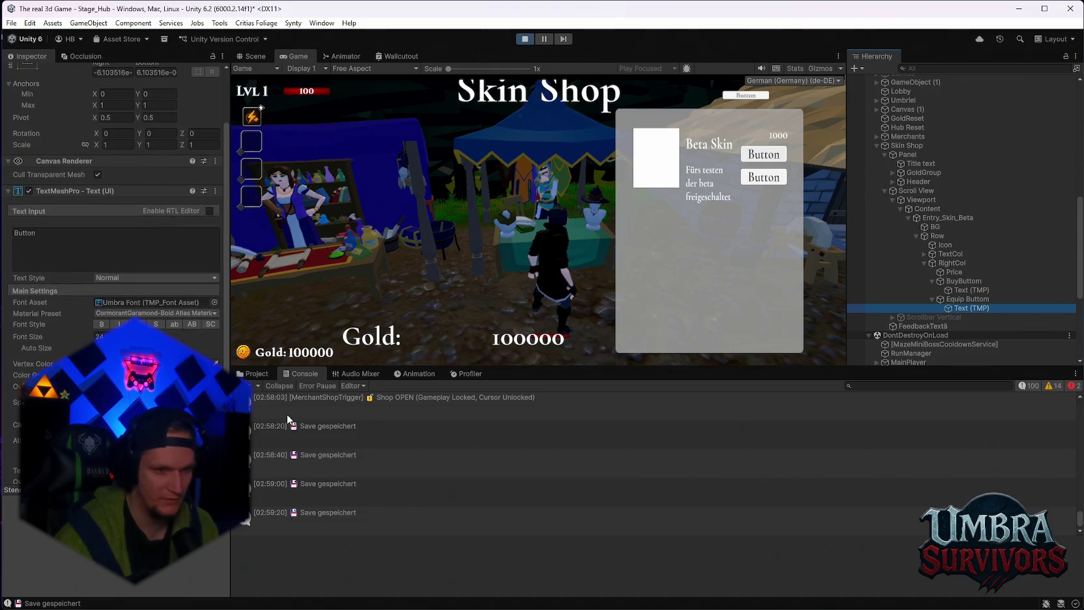
click(520, 41)
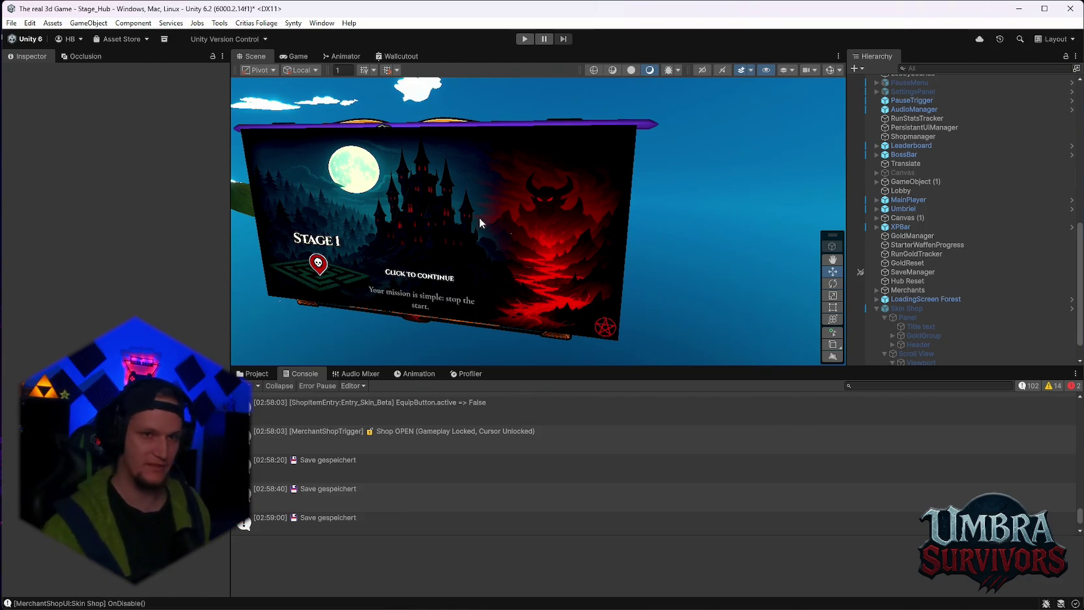
Step: Glance at the Game view, return to the Scene view, and re-enter play mode
click(294, 56)
click(264, 56)
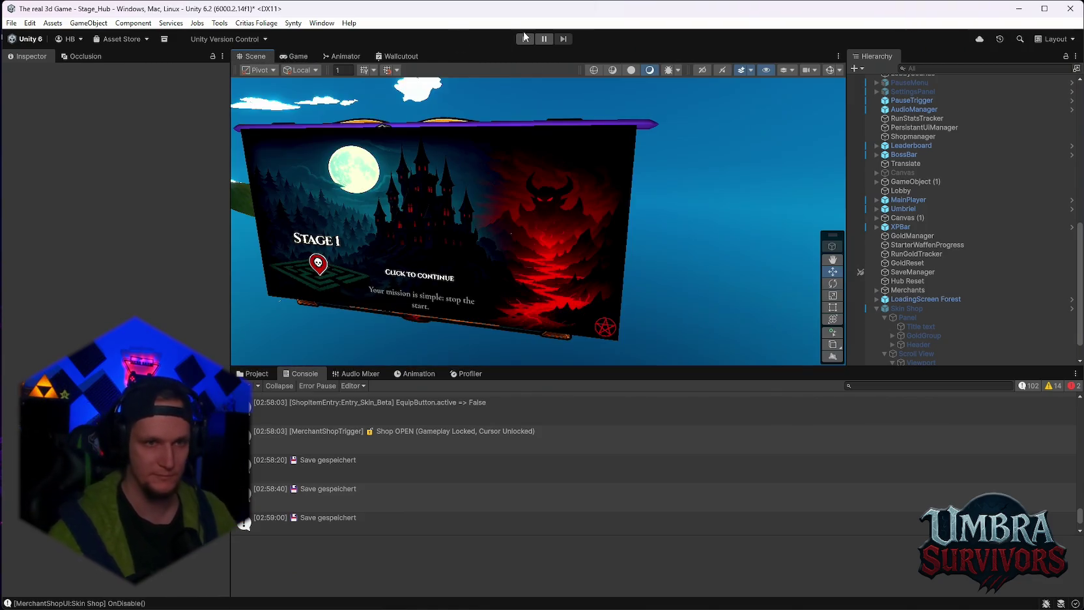
click(528, 39)
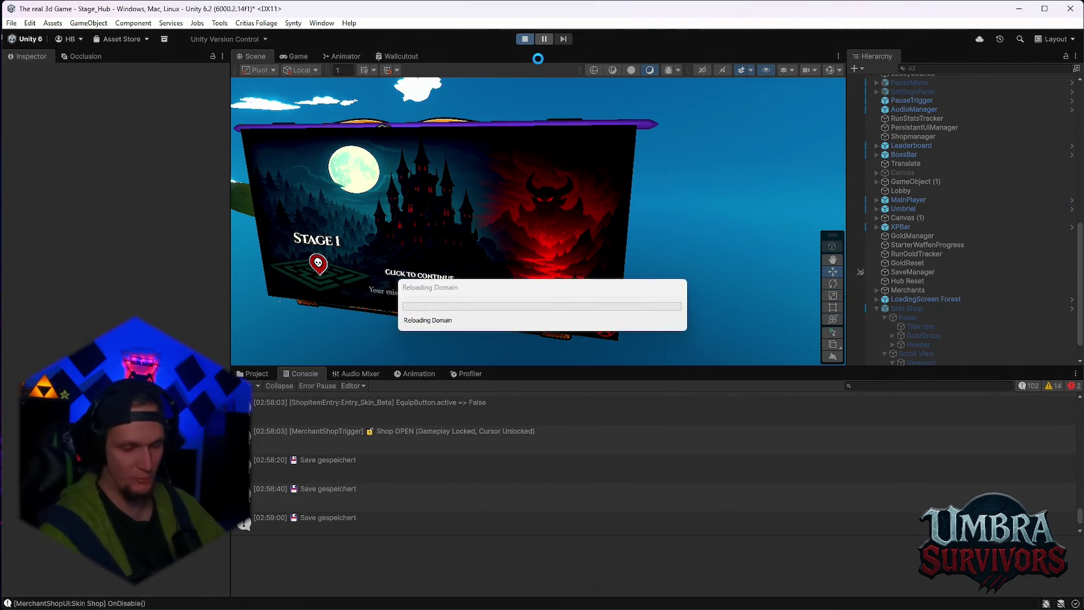
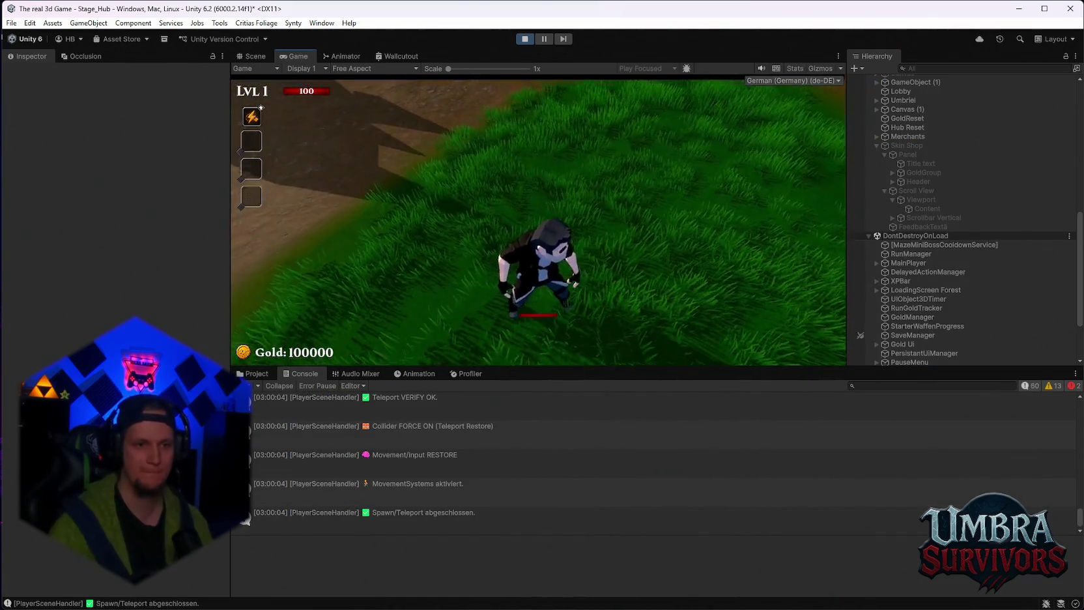
Step: Walk the character through the hub toward the market stalls, pausing and resuming once
key(w)
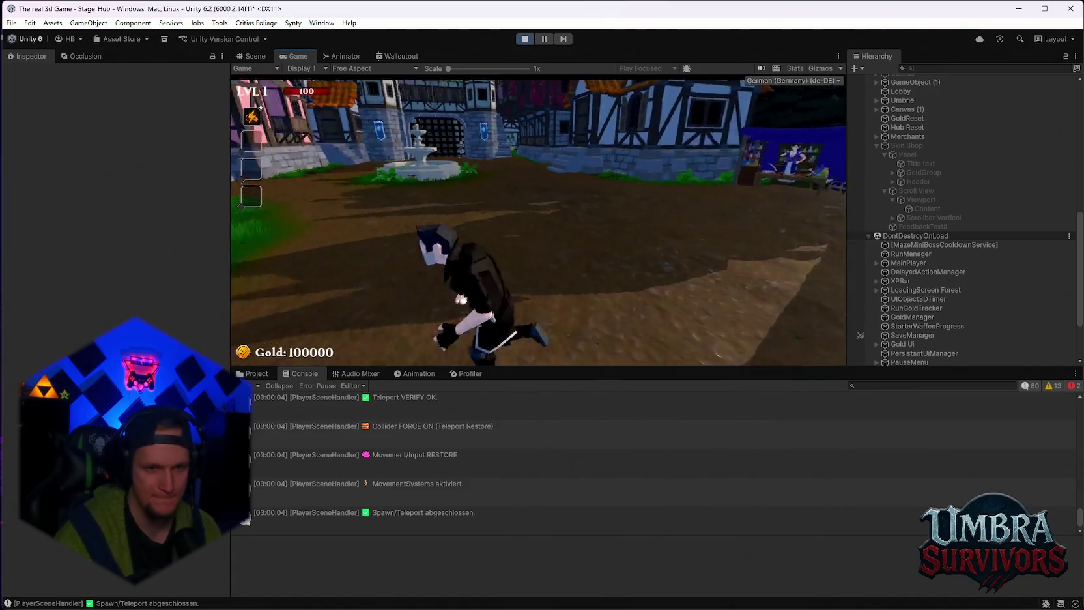
key(w)
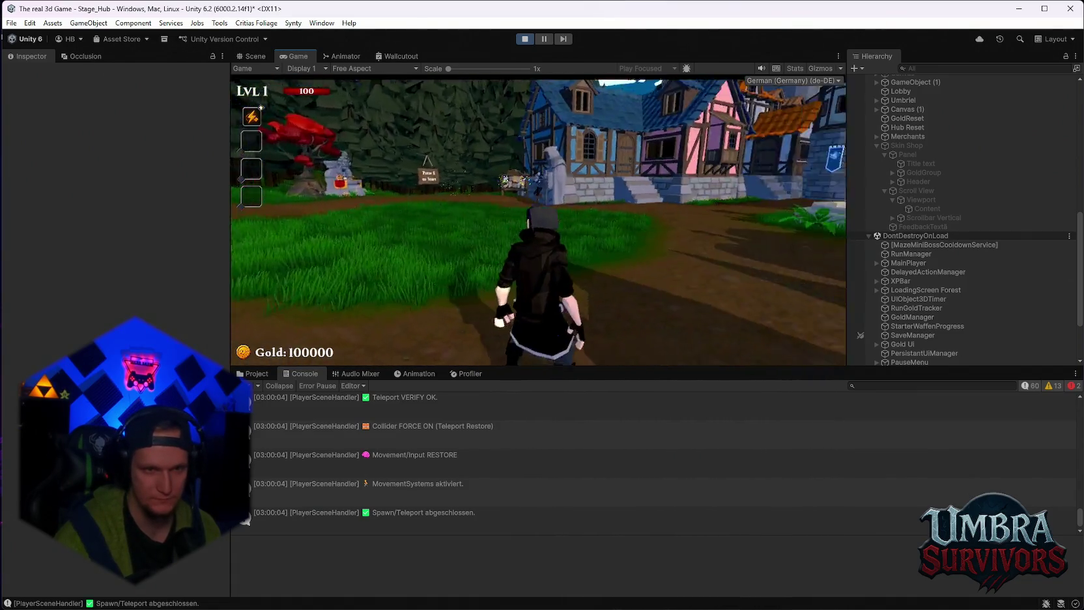
key(w)
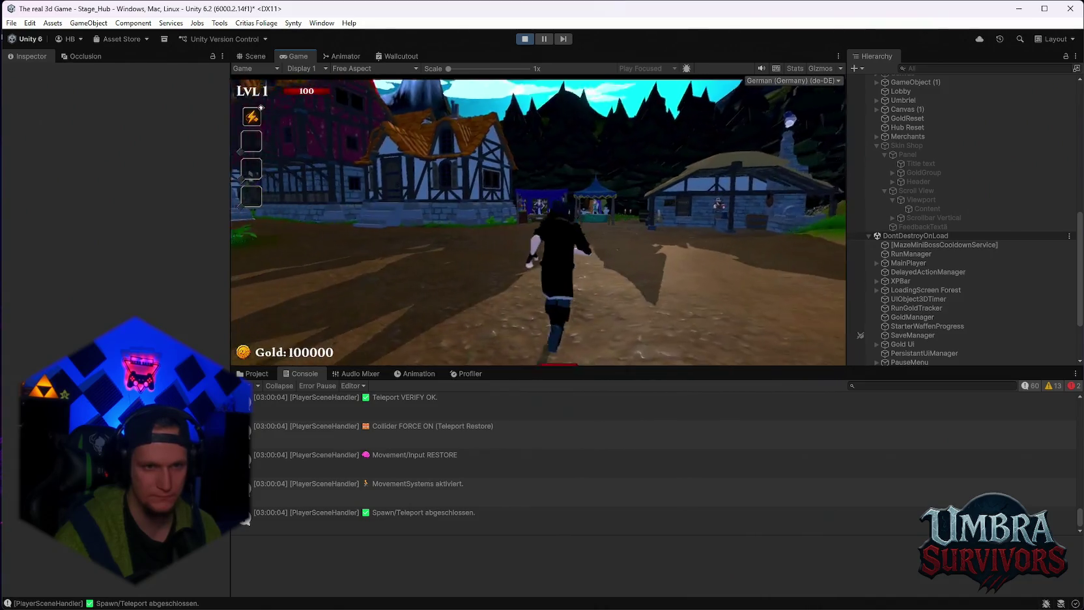
key(w)
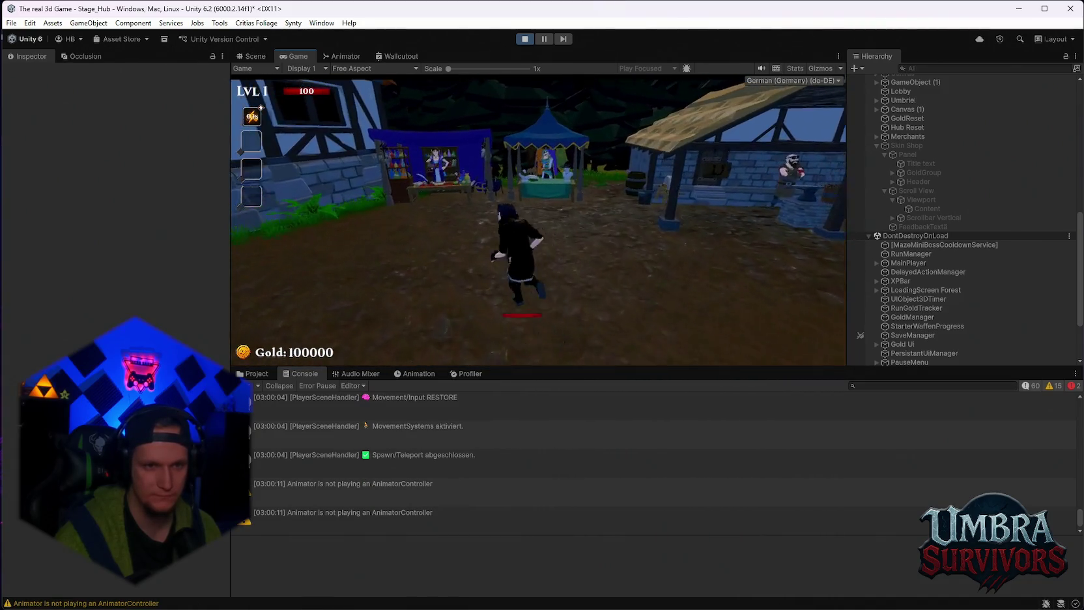
key(Escape)
scroll(938, 275, down, 3)
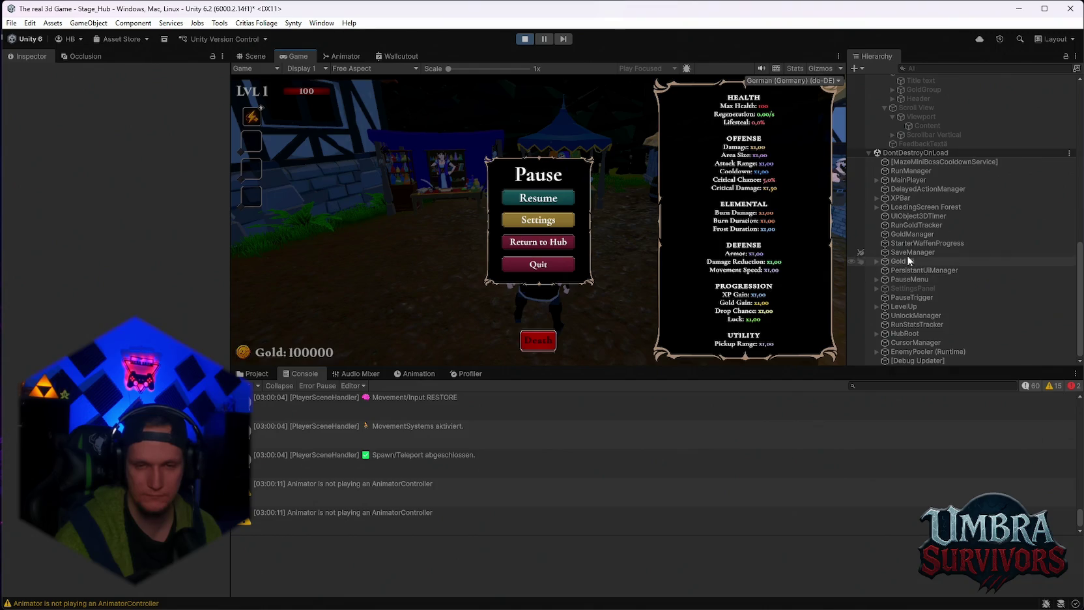
key(Escape)
Step: Walk up to the merchant stall and away again, then pause and resume the game
key(w)
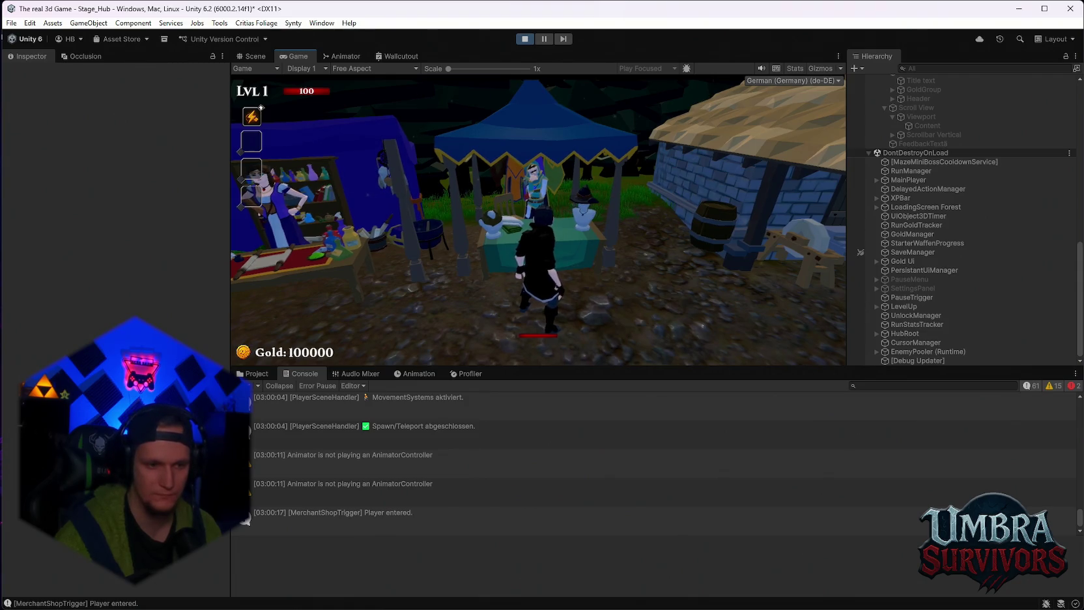
key(d)
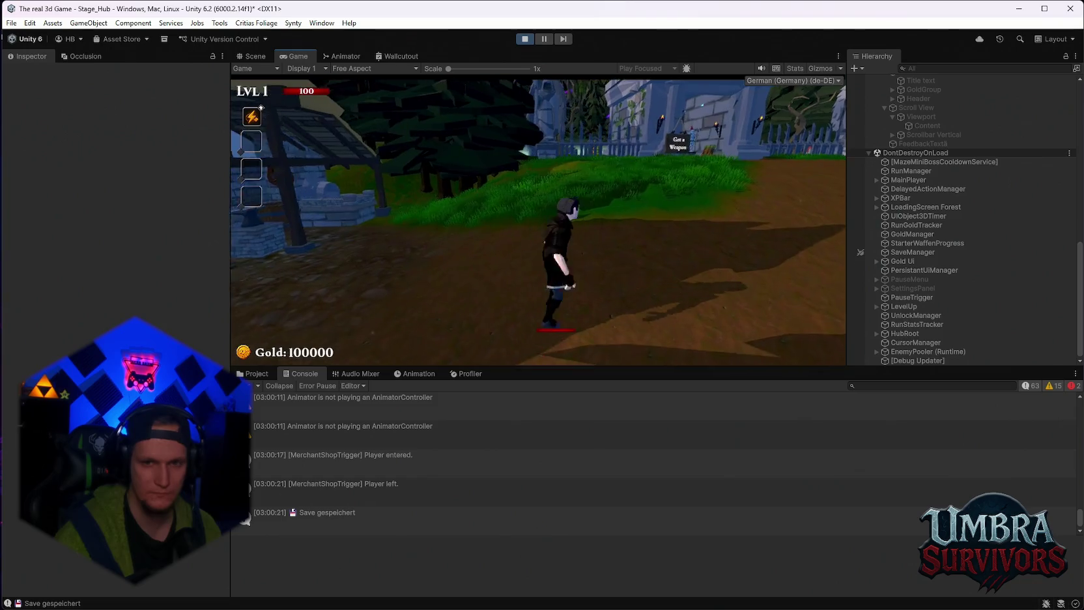
key(Escape)
scroll(913, 254, up, 5)
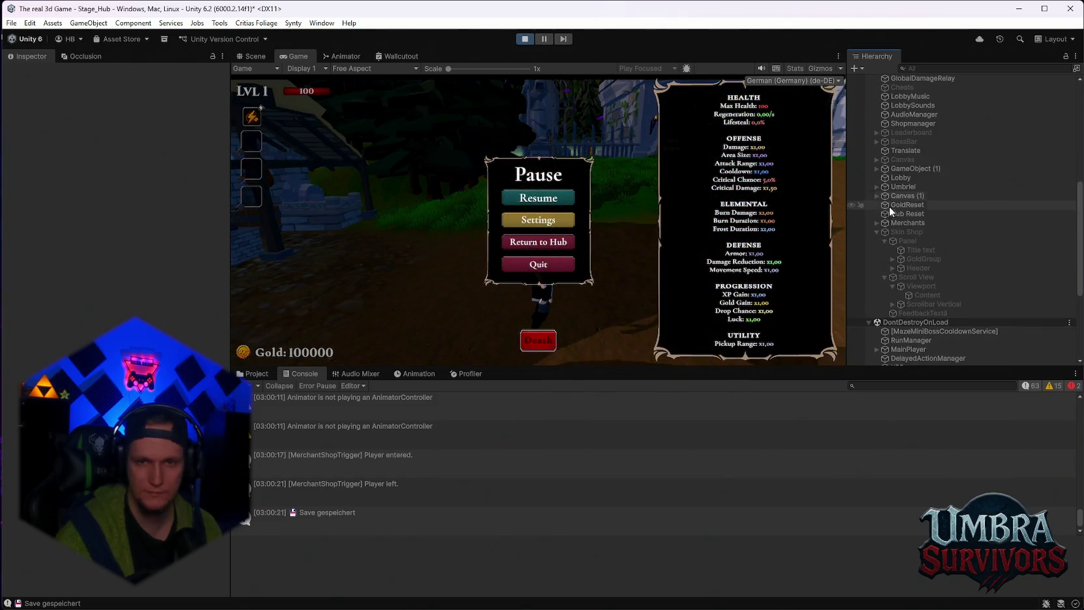
scroll(899, 208, up, 8)
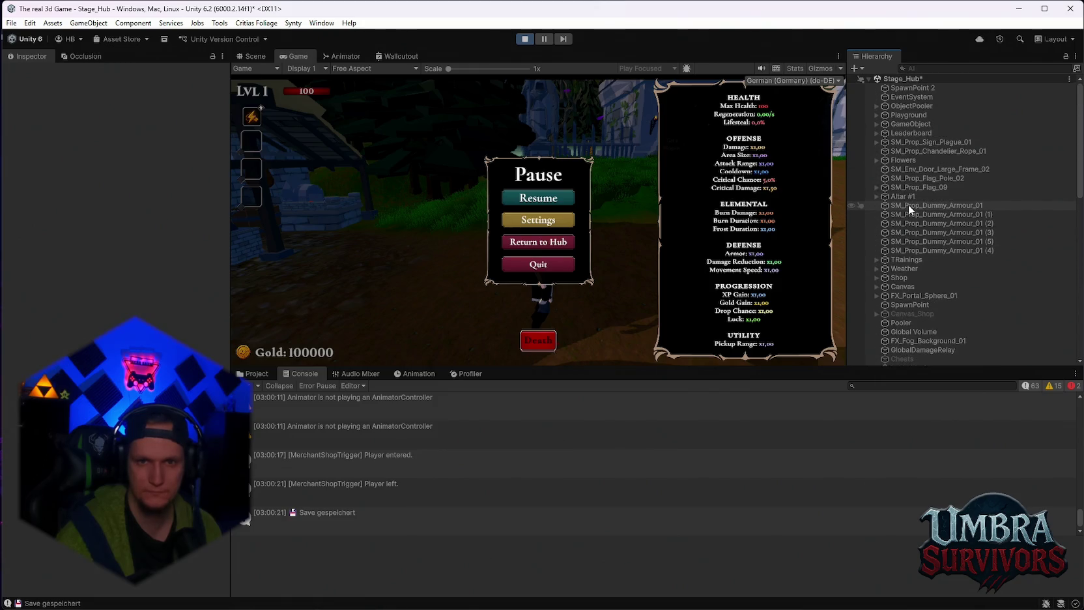
scroll(909, 204, down, 3)
click(566, 195)
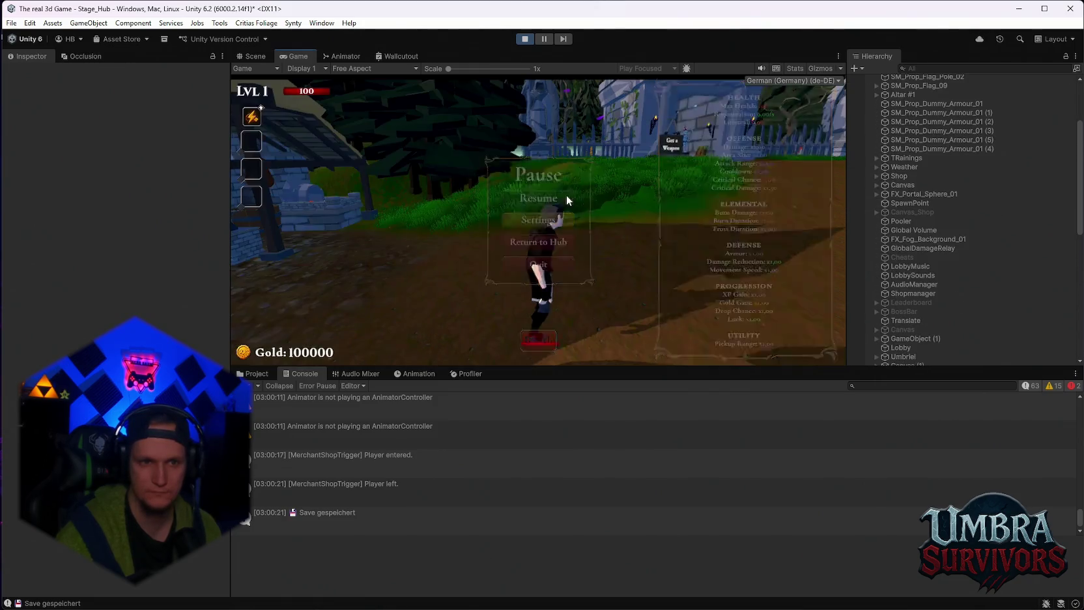
Step: Run into the Get a Weapon shop and check the Beta Skin on the book's Skins page
key(w)
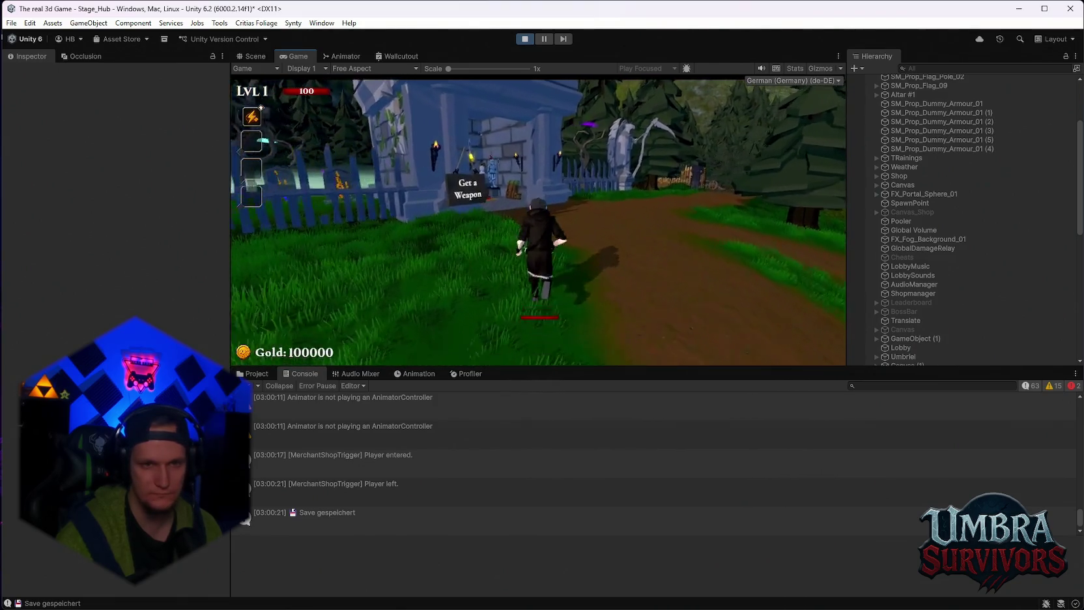
key(w)
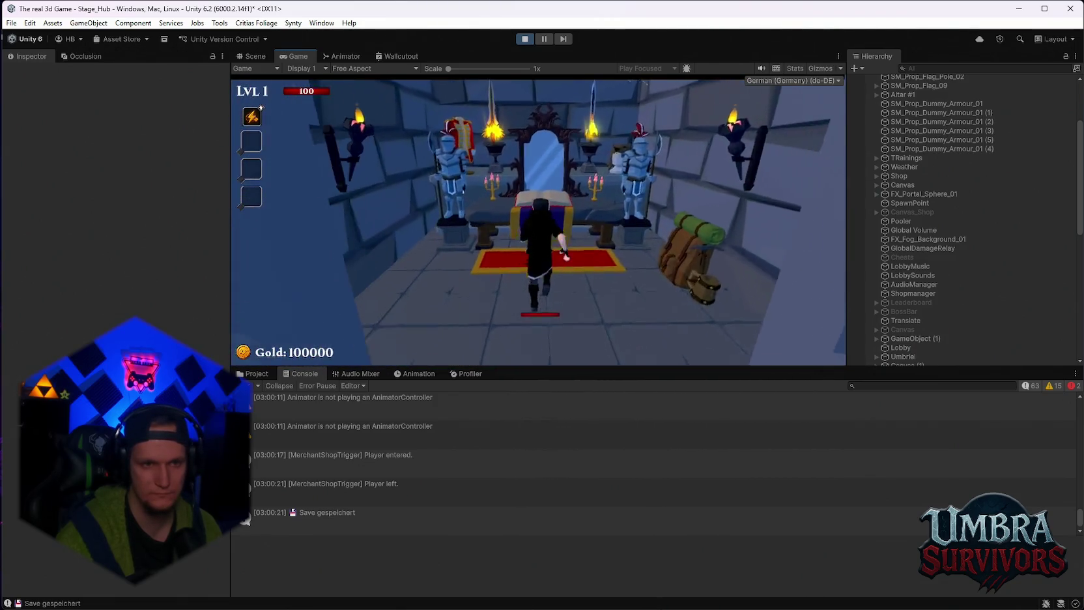
key(e)
click(419, 314)
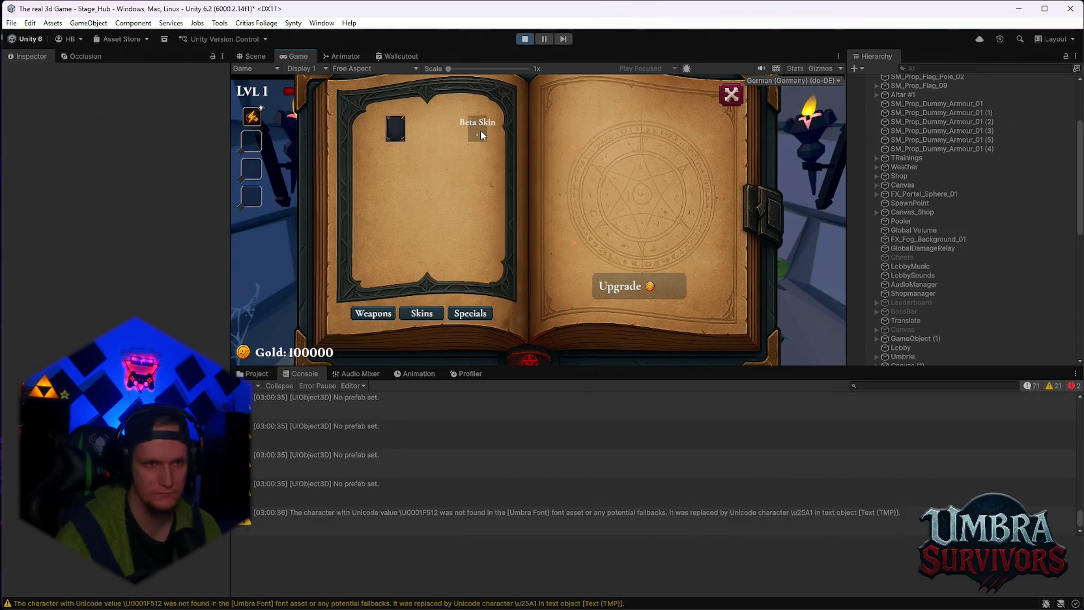
click(731, 94)
Step: Pause outside and select Merchants > Skin Shop > SM_Prop_Market_Stall_06 to view its Merchant Shop Trigger
key(w)
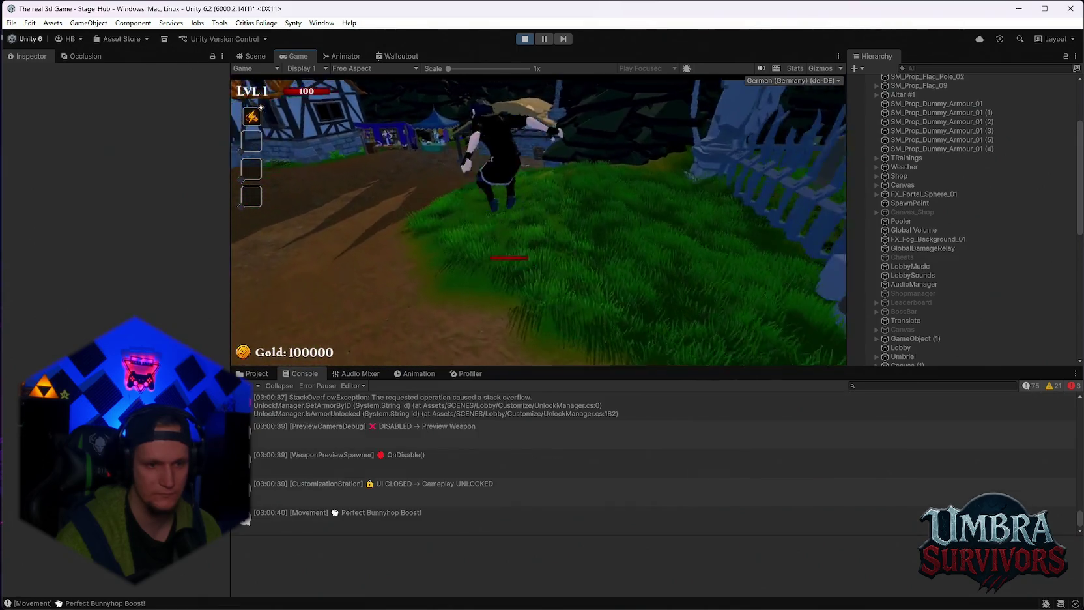
key(Escape)
scroll(952, 244, down, 2)
click(878, 292)
click(886, 301)
scroll(903, 301, down, 2)
click(916, 276)
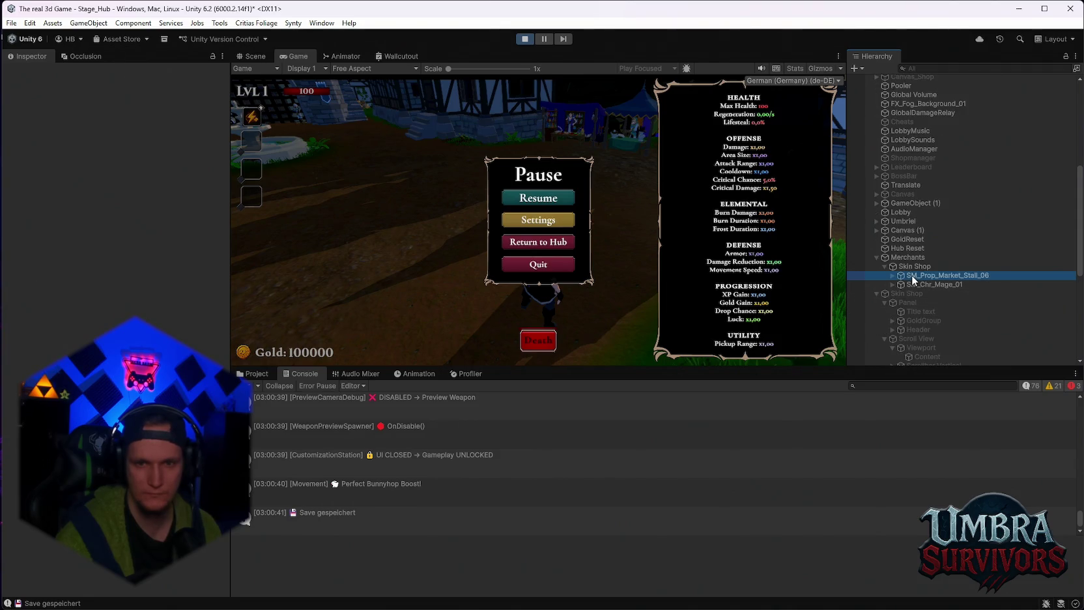
scroll(114, 313, down, 3)
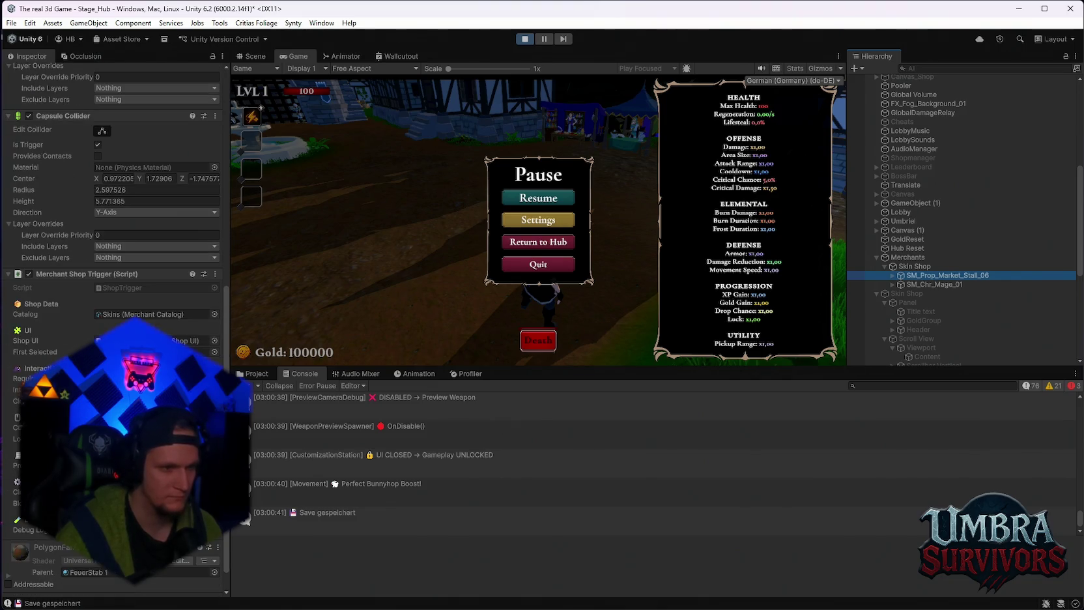
Step: Stop play mode and bring up the Project panel
click(525, 38)
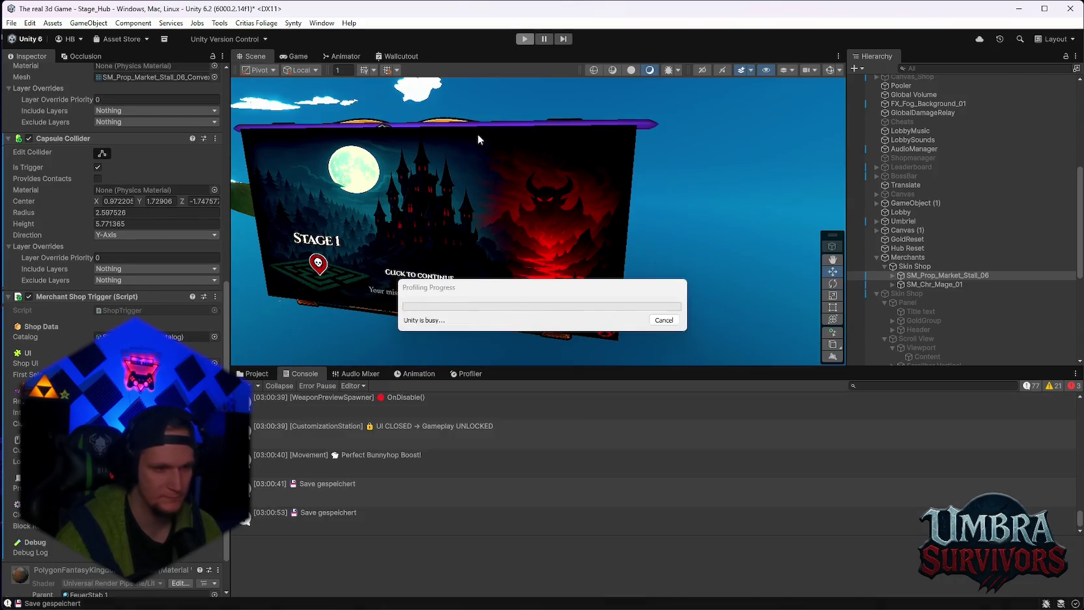
click(256, 373)
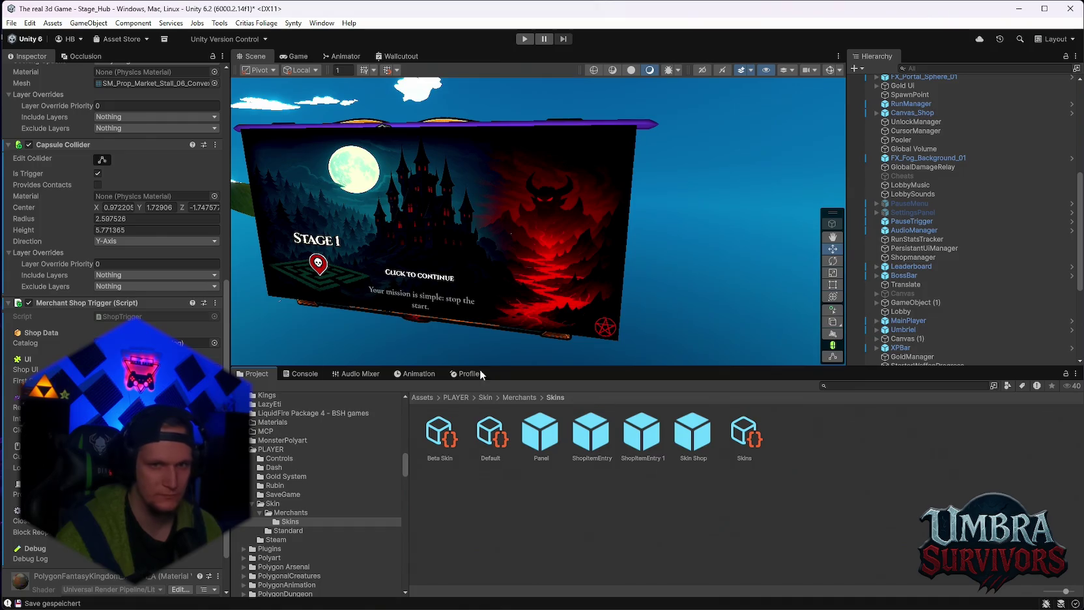
scroll(949, 217, up, 8)
Step: Select EventSystem and ping its Actions Asset in the Assets/PLAYER/Controls folder
click(912, 106)
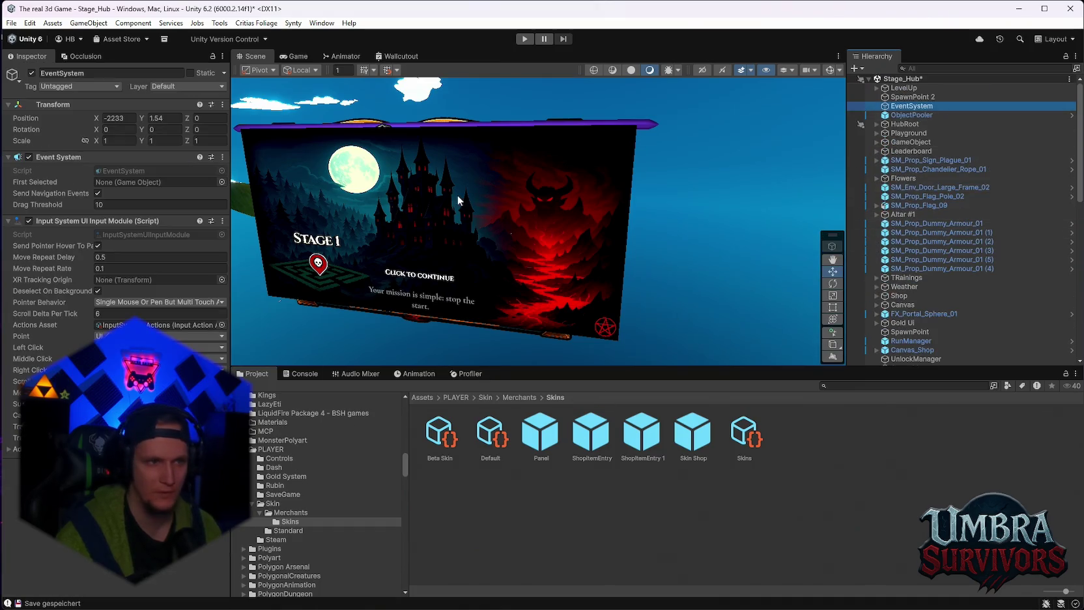
click(183, 324)
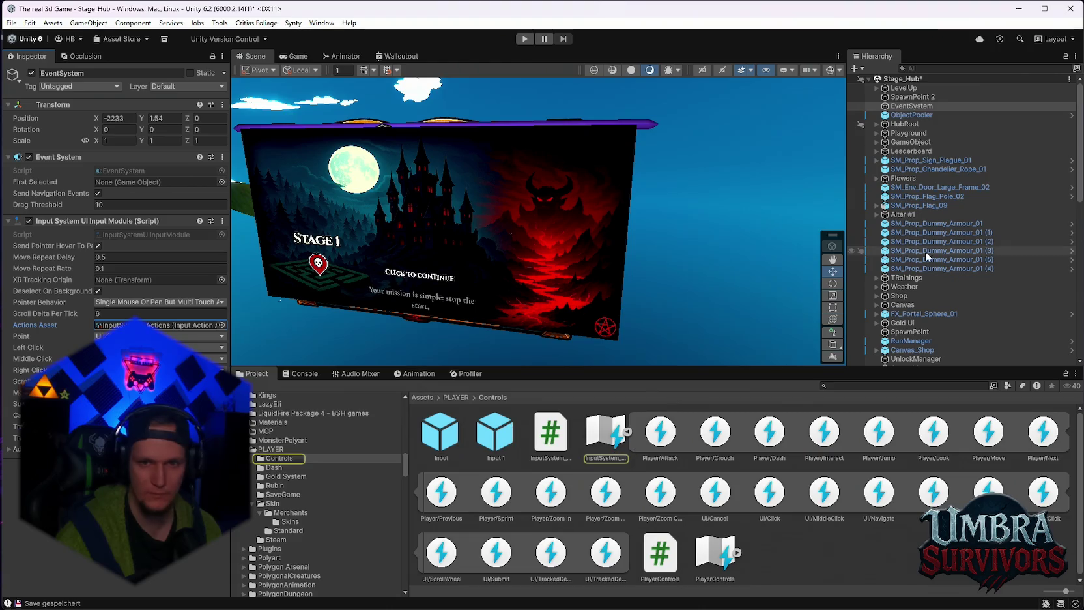
scroll(926, 251, down, 10)
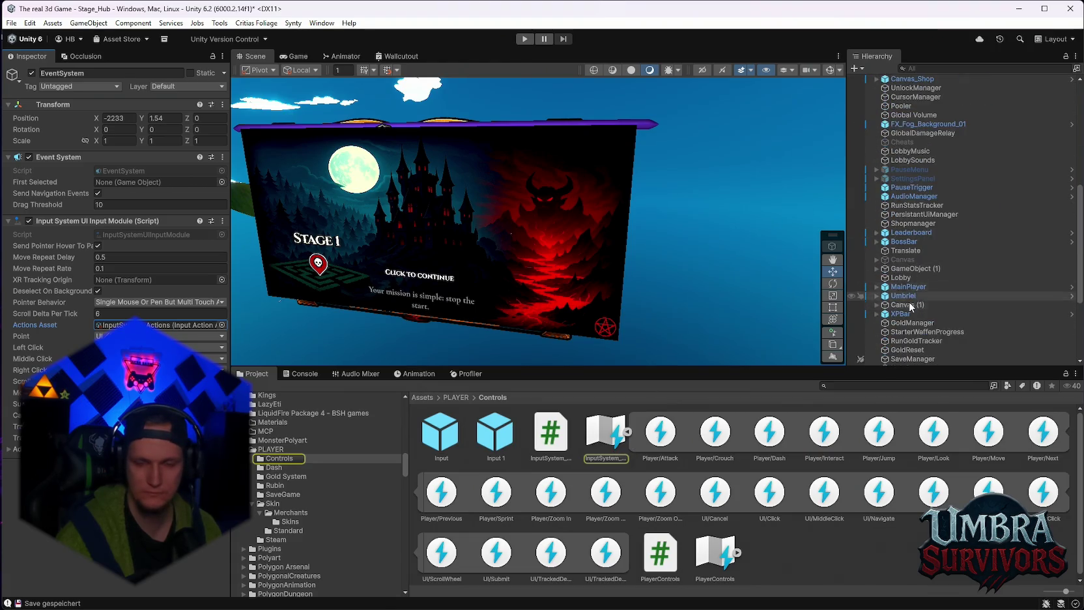
scroll(910, 303, up, 4)
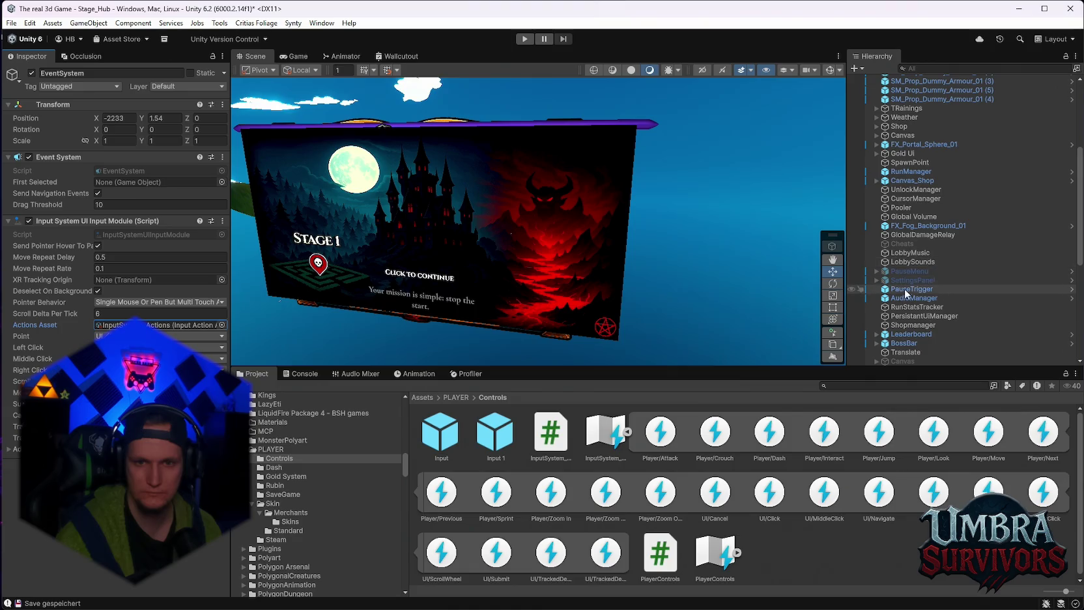
scroll(939, 298, down, 1)
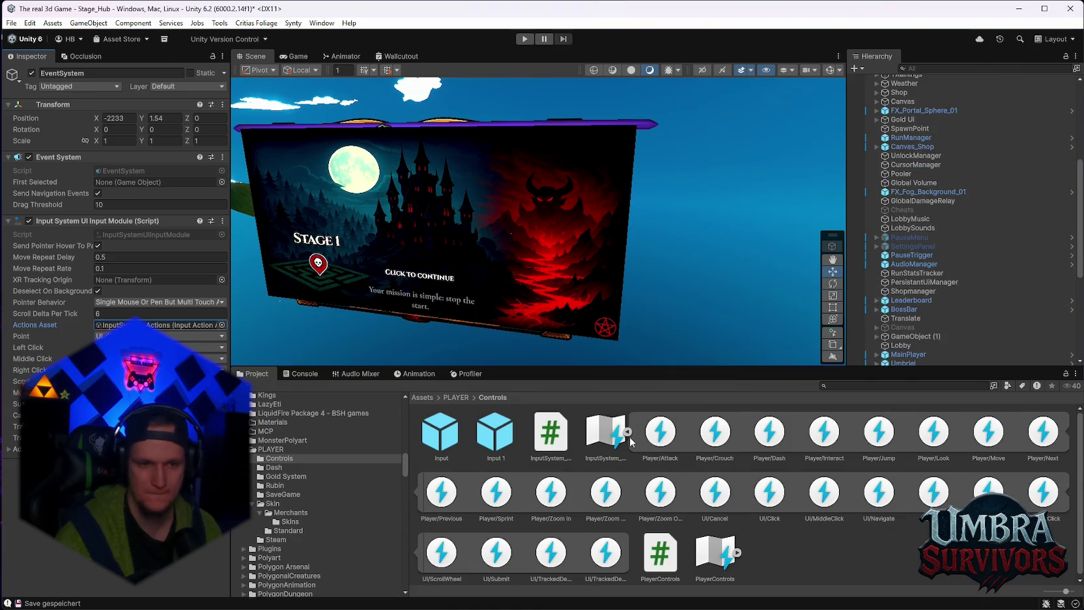
Step: Open InputSystem_Actions, choose the UI map, and show the Cancel action's Cancel [Any] binding
double_click(605, 431)
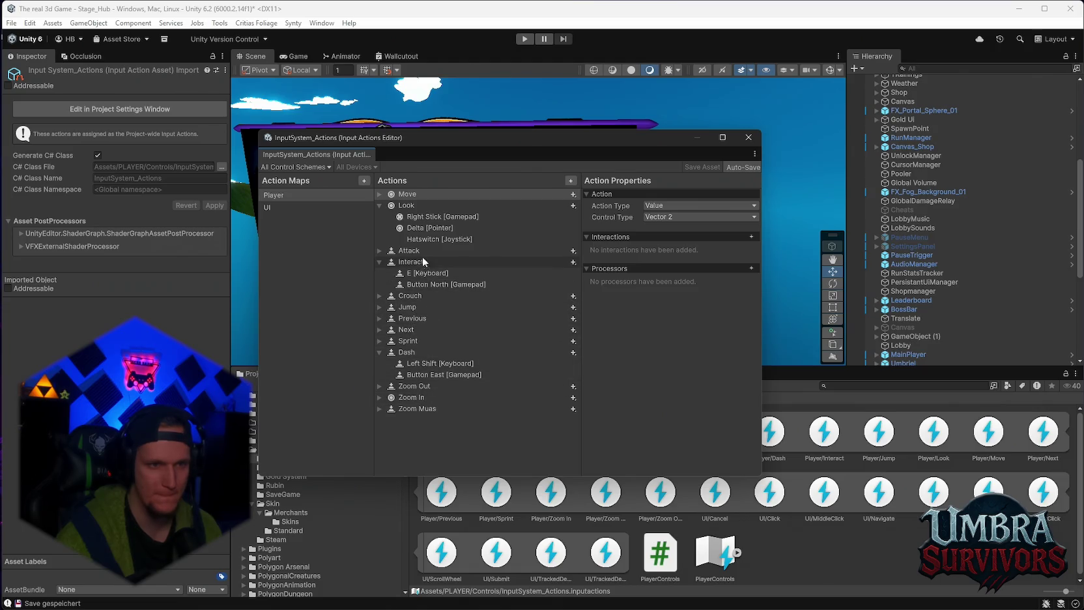
click(325, 206)
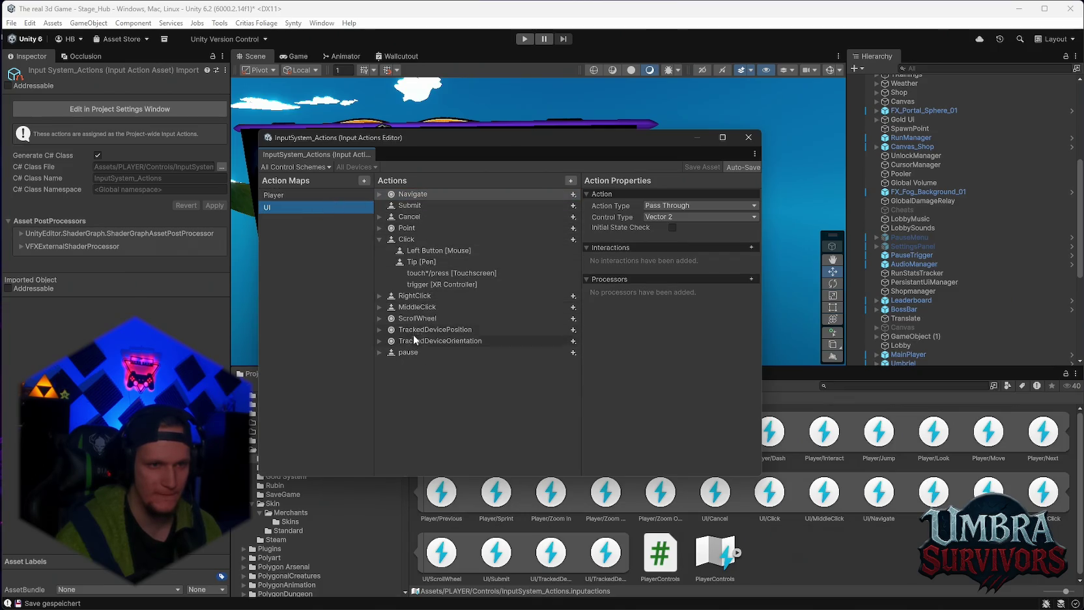
click(377, 219)
click(379, 217)
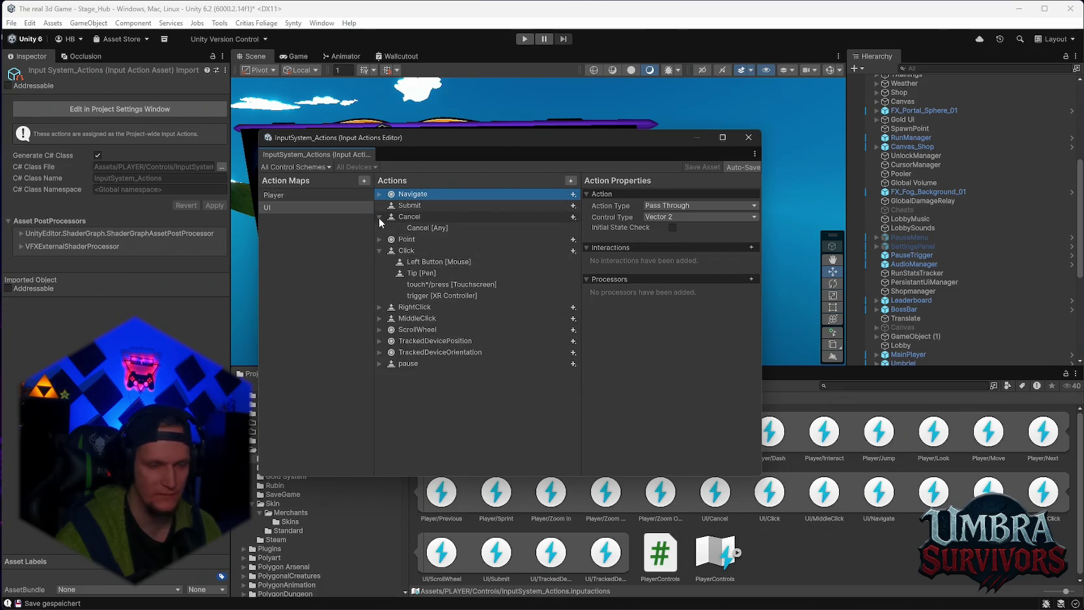
click(378, 217)
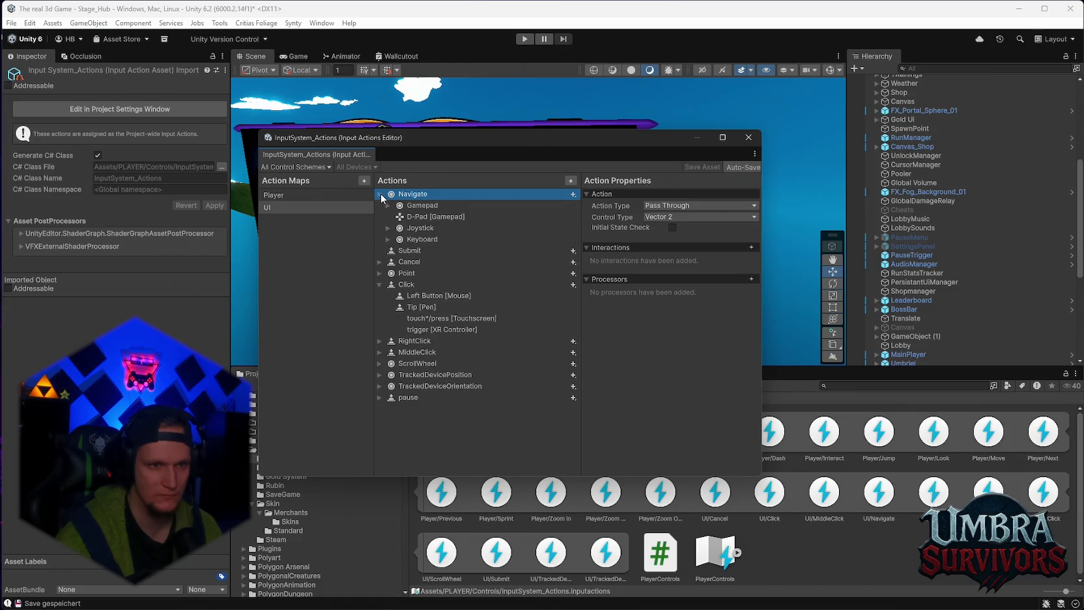
click(382, 217)
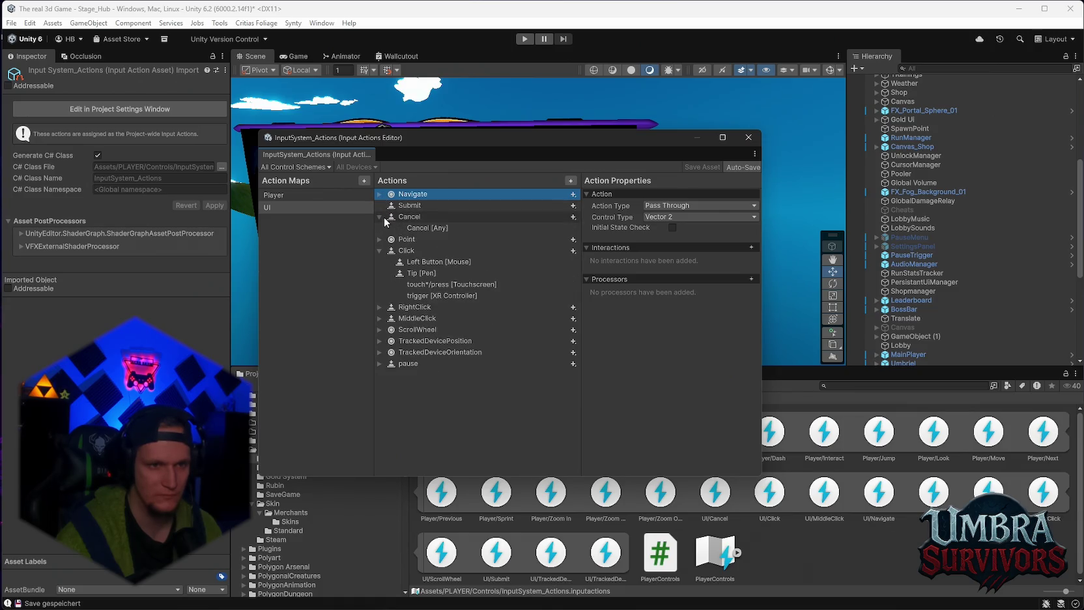
click(438, 229)
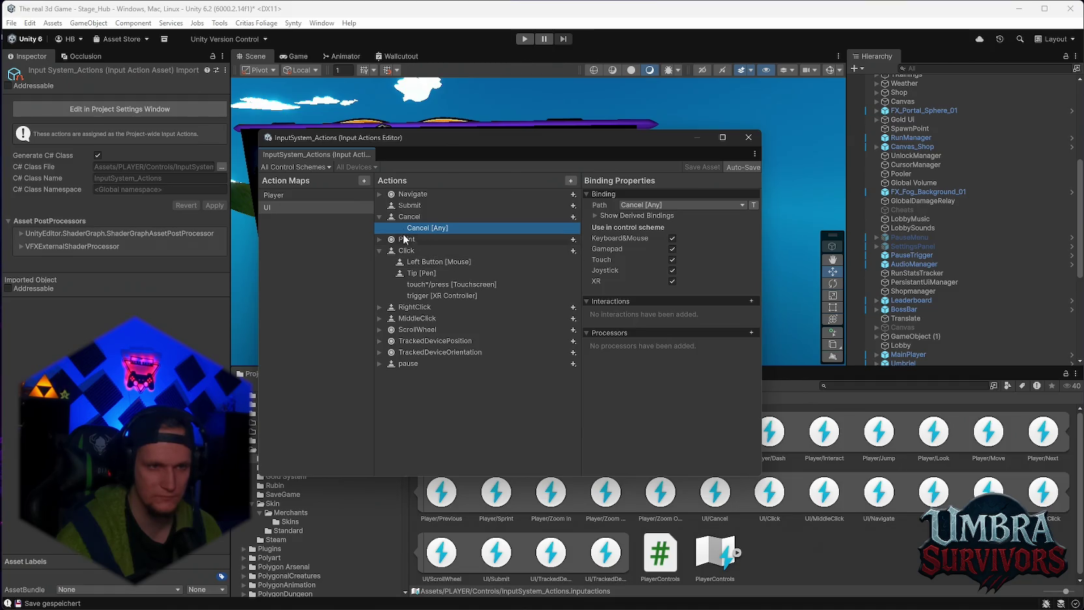
Step: Check the Navigate and pause action bindings in the UI map
click(380, 194)
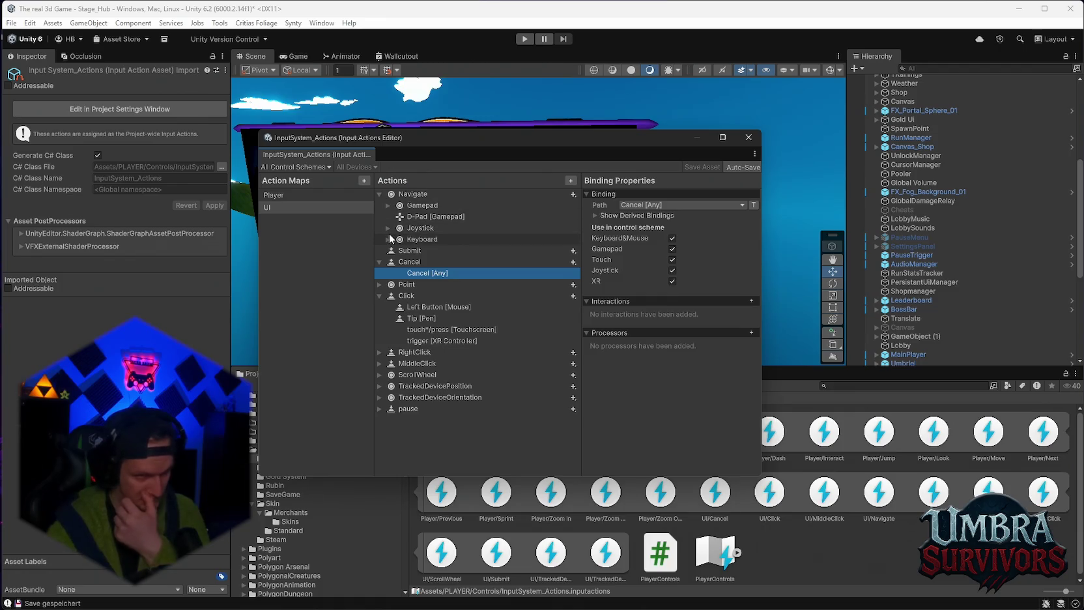
click(380, 194)
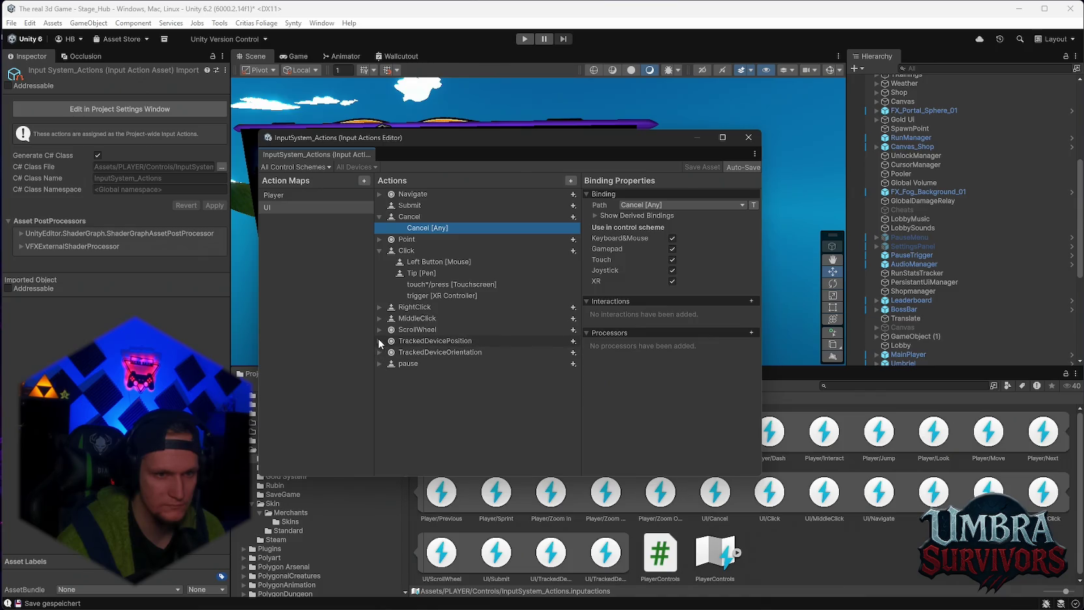
click(380, 364)
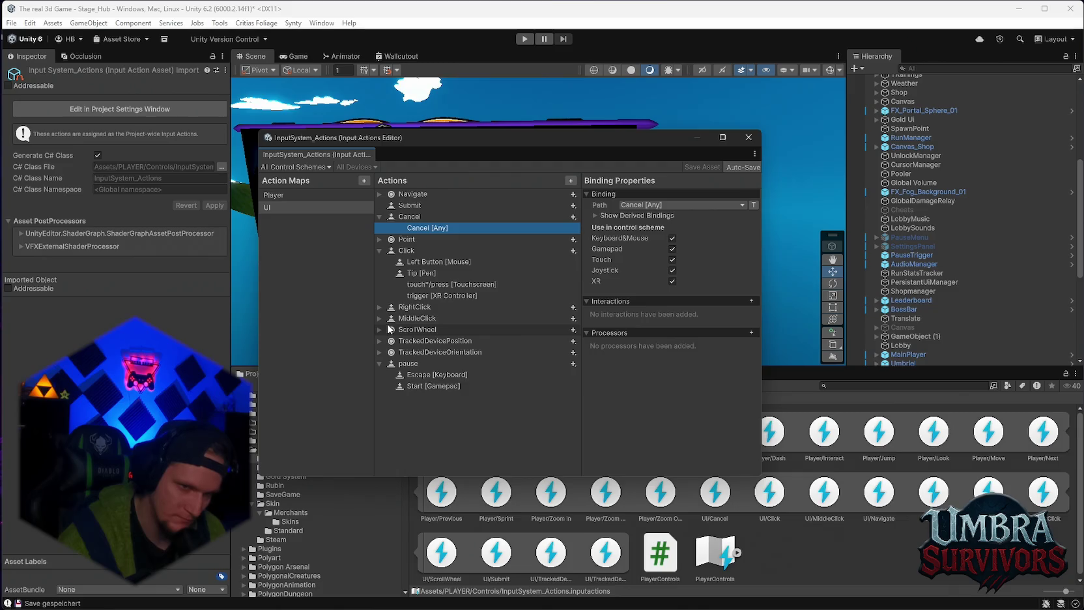
Step: Look over the Player action map, return to UI, and close the InputSystem_Actions editor
click(302, 196)
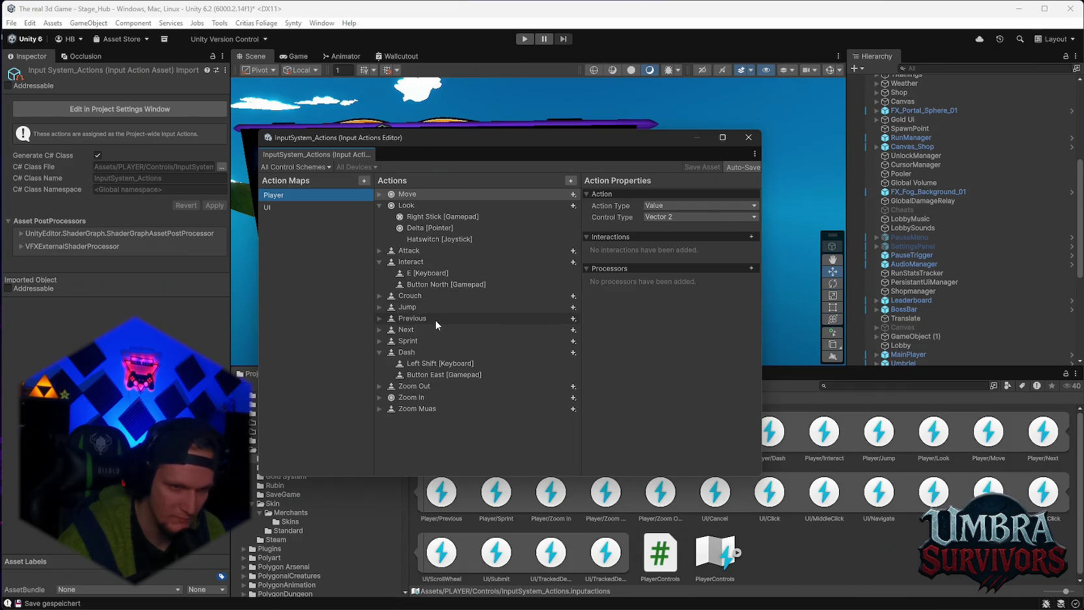
click(294, 206)
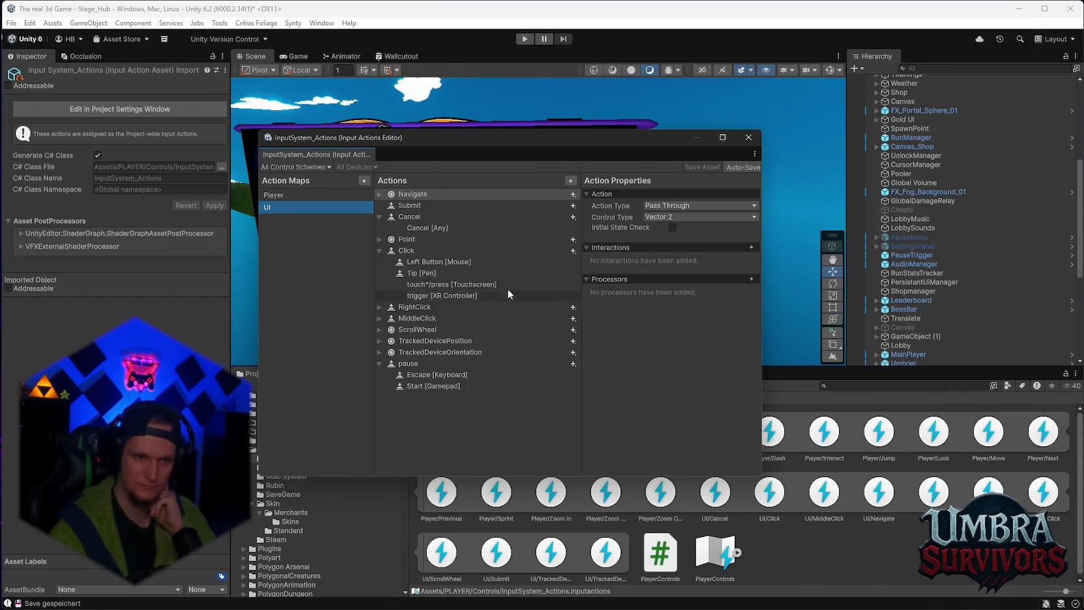
click(748, 138)
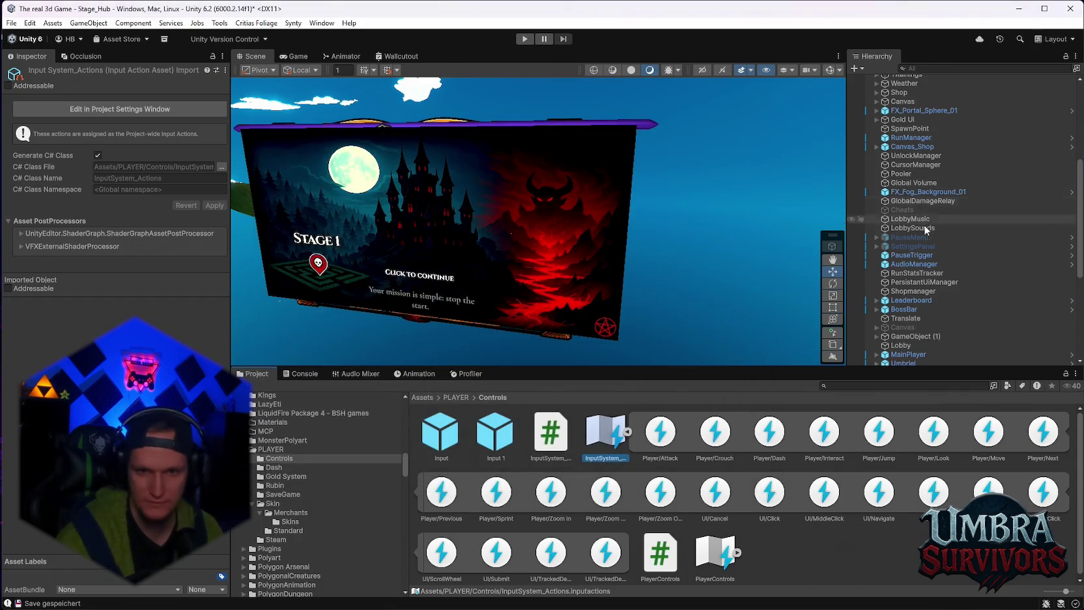
Step: Select the Skin Shop merchant character SM_Chr_Mage_01 under Merchants
scroll(926, 230, down, 5)
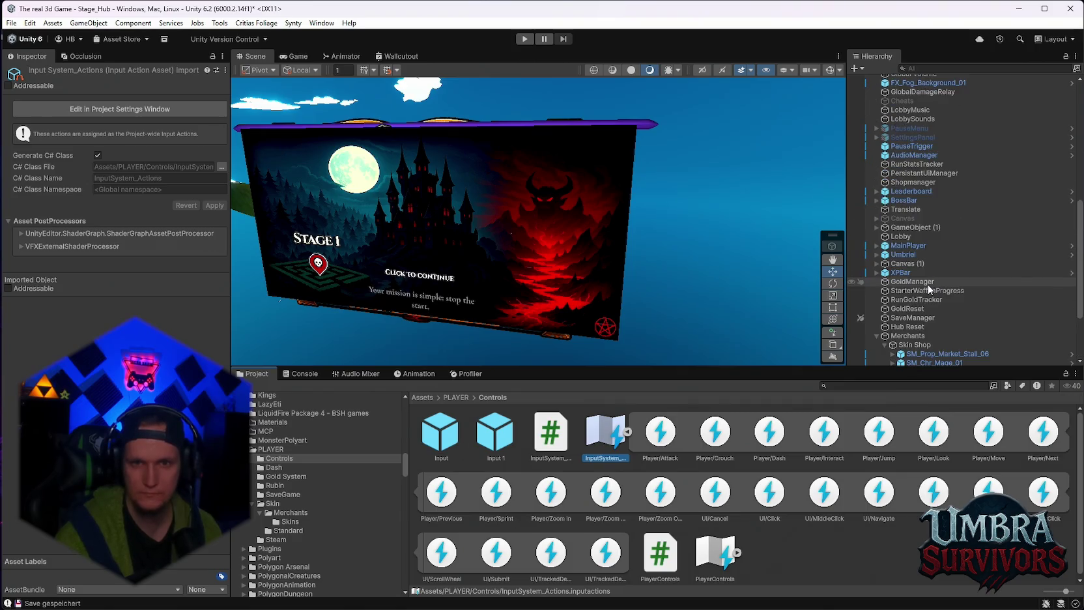
scroll(916, 333, down, 5)
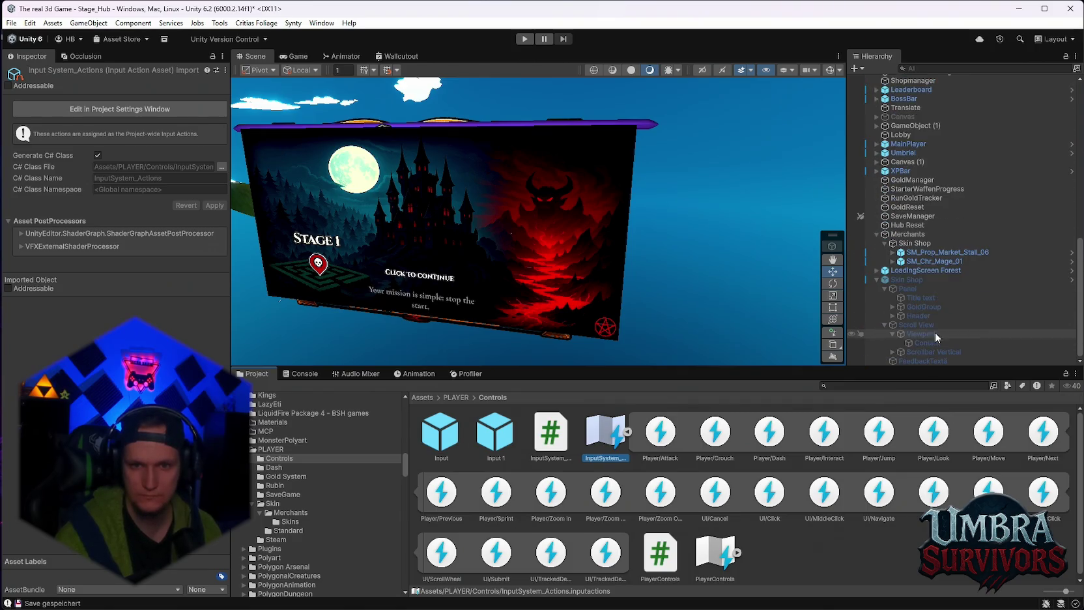
click(920, 261)
Step: Select SM_Prop_Market_Stall_06 and collapse its Mesh Renderer, Mesh Filter, Mesh Collider and Capsule Collider
click(978, 252)
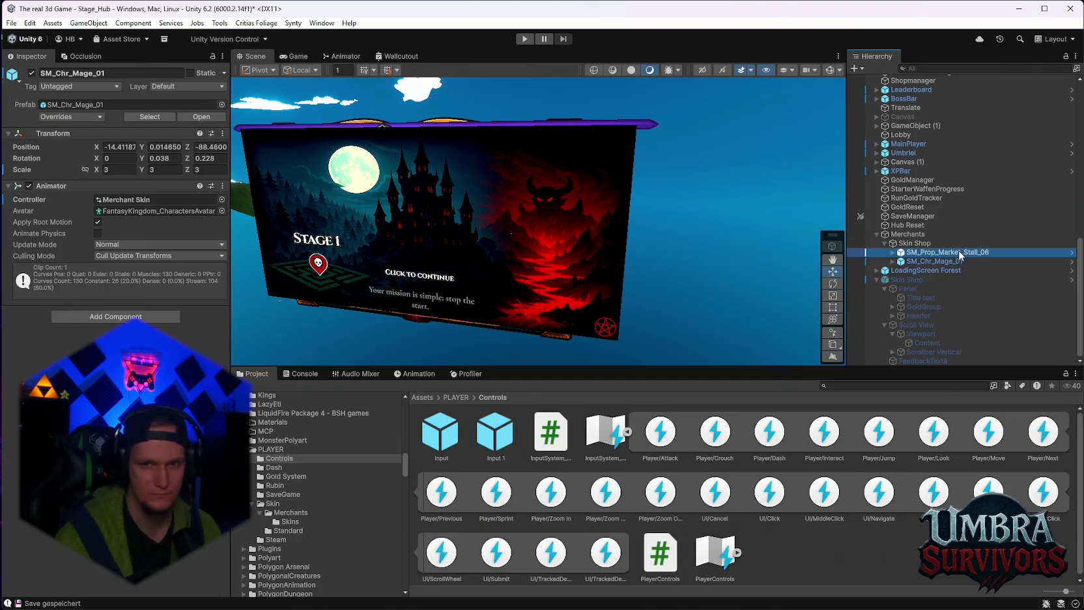
scroll(111, 261, down, 2)
click(10, 184)
click(8, 155)
click(7, 184)
click(8, 196)
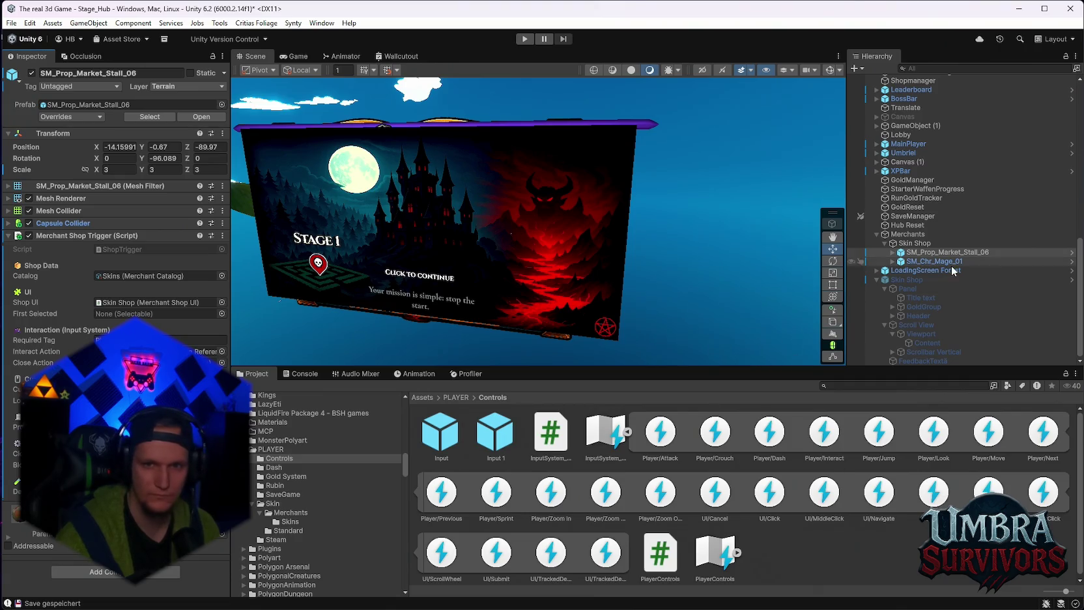
scroll(951, 284, up, 2)
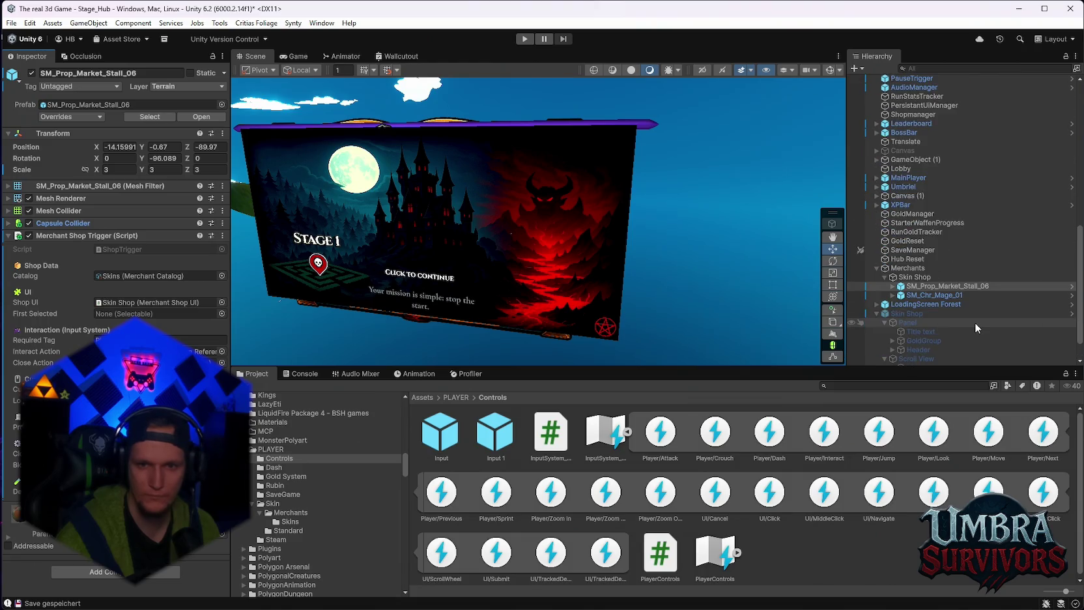
right_click(899, 313)
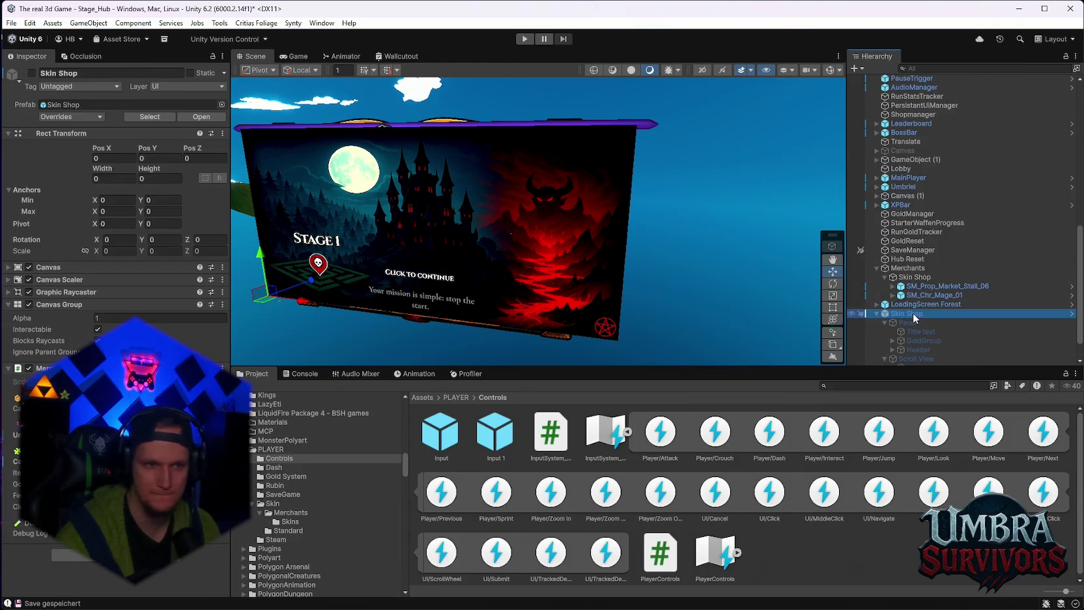
Step: Open the Skin Shop prefab in isolation
mouse_move(938, 268)
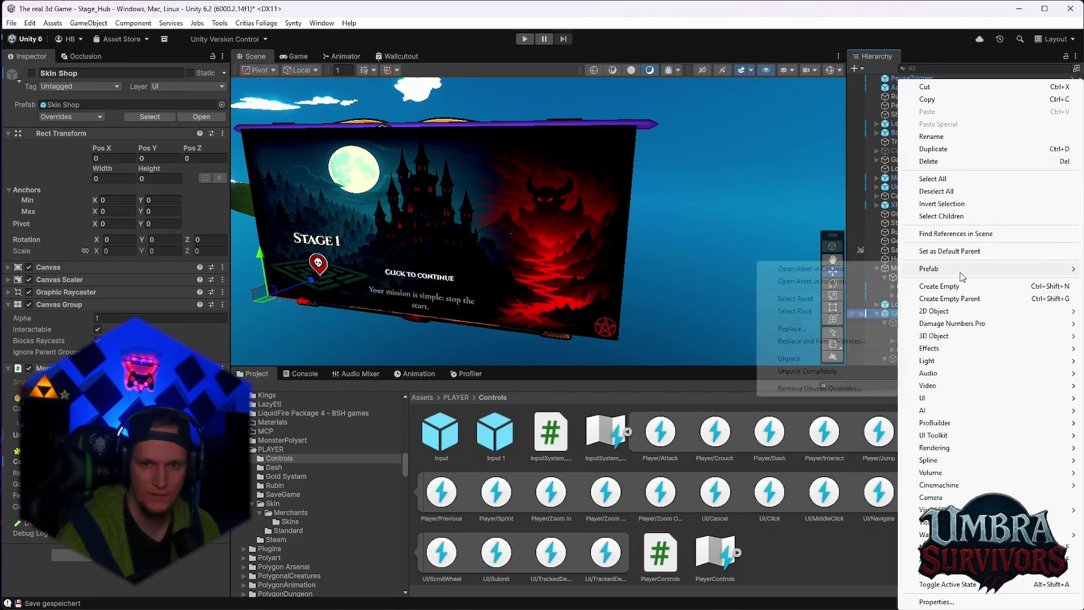
click(860, 284)
scroll(668, 251, up, 3)
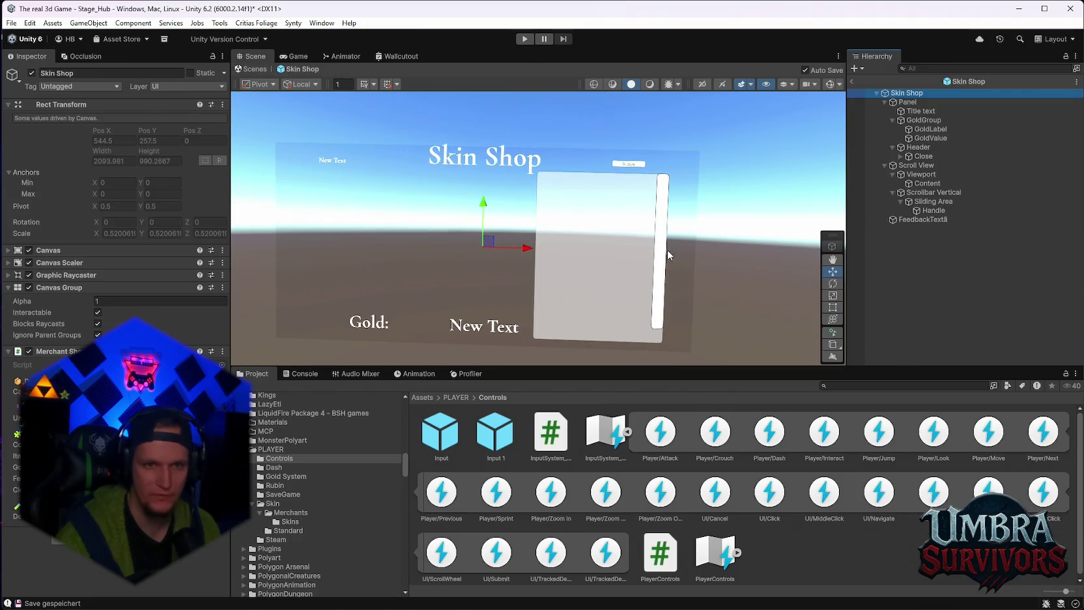
scroll(696, 217, up, 1)
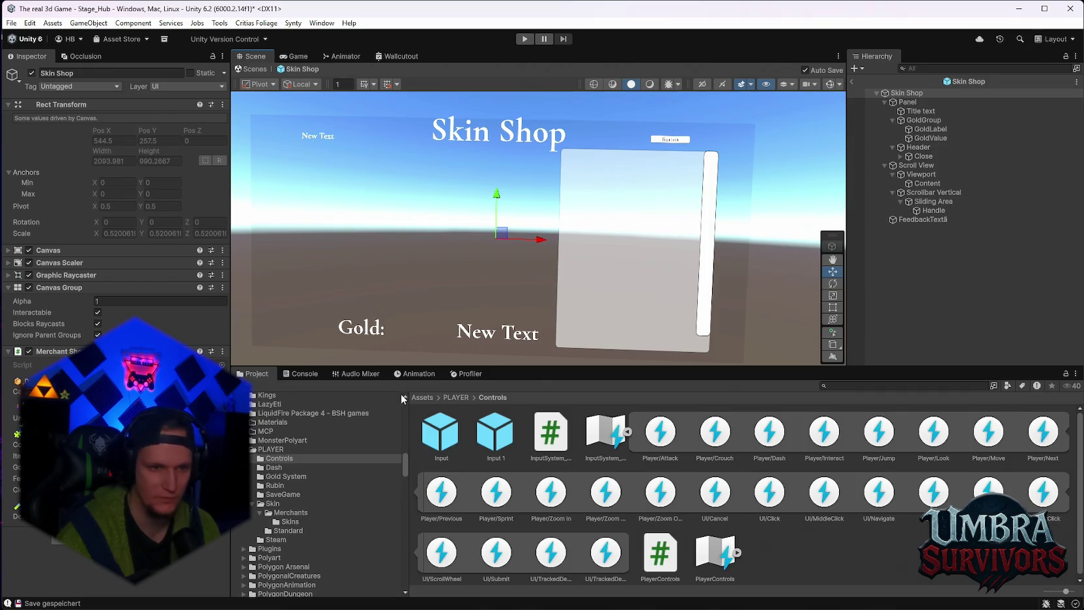
Step: Search the Project for 'skins' and open the Merchants/Skins folder
click(831, 386)
text(skins)
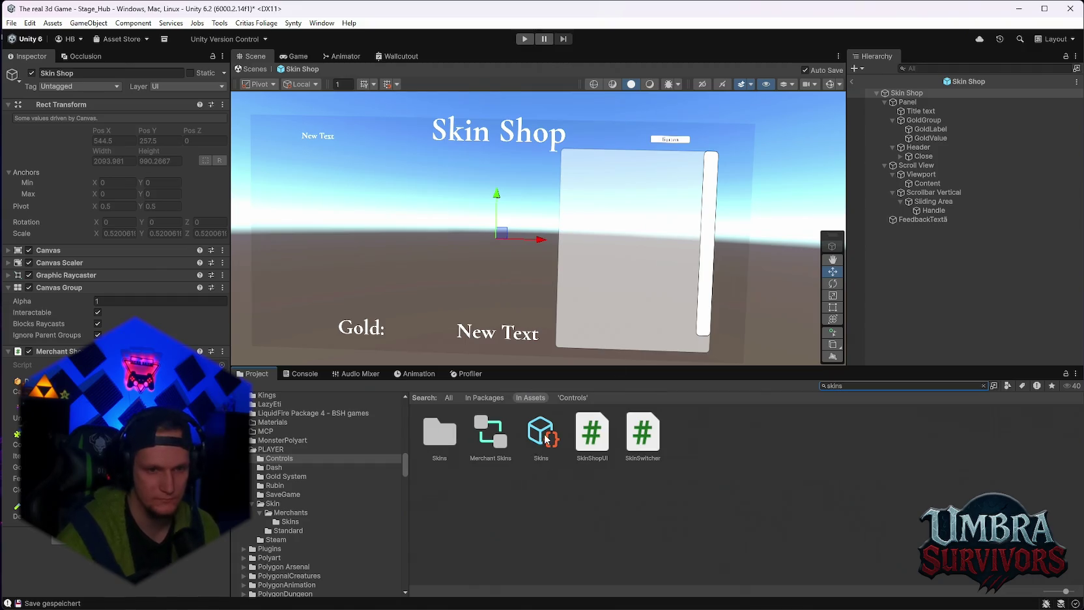
click(554, 456)
double_click(440, 433)
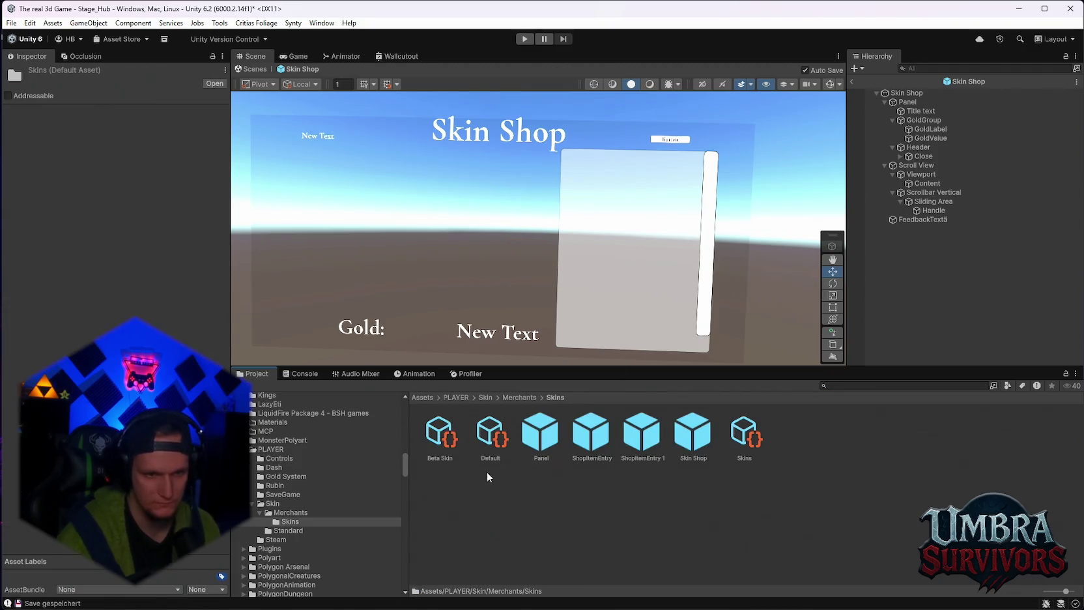
Step: Open the ShopItemEntry 1 prefab, frame it, and review the Icon element's layout settings
double_click(642, 434)
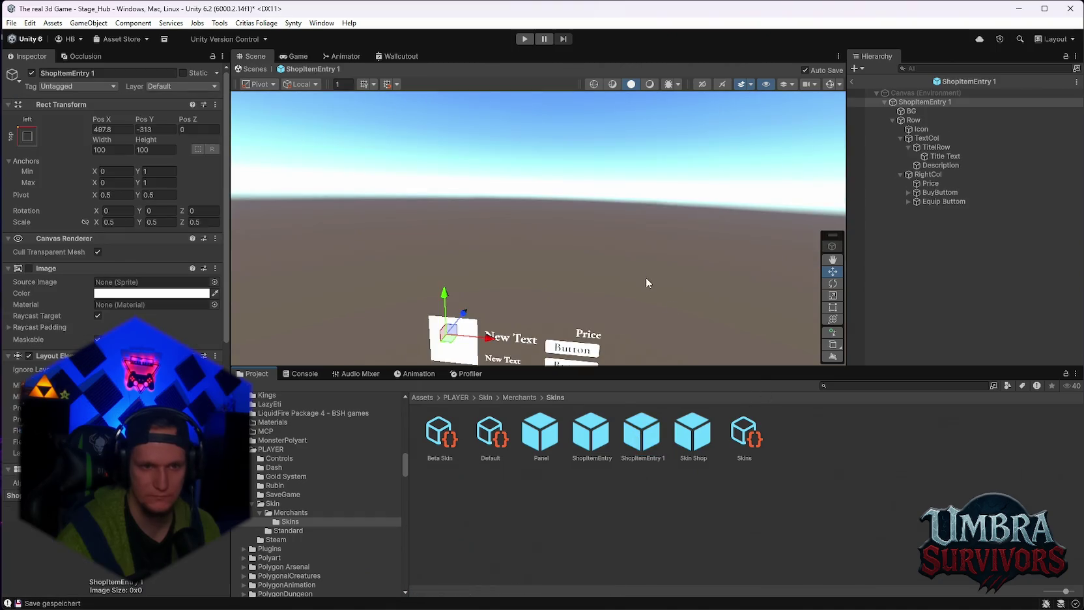
key(f)
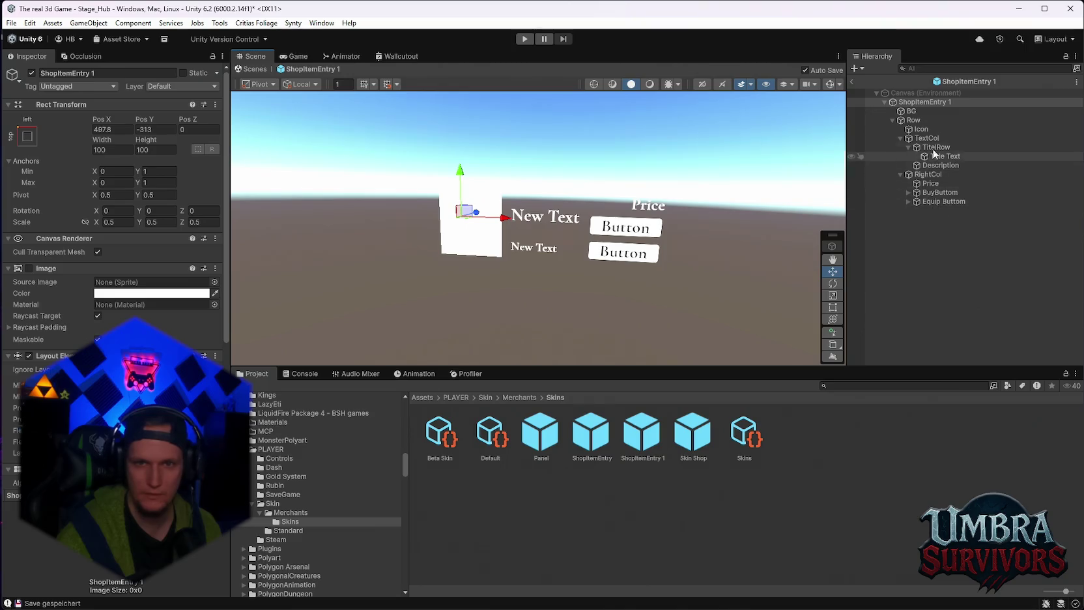
click(921, 129)
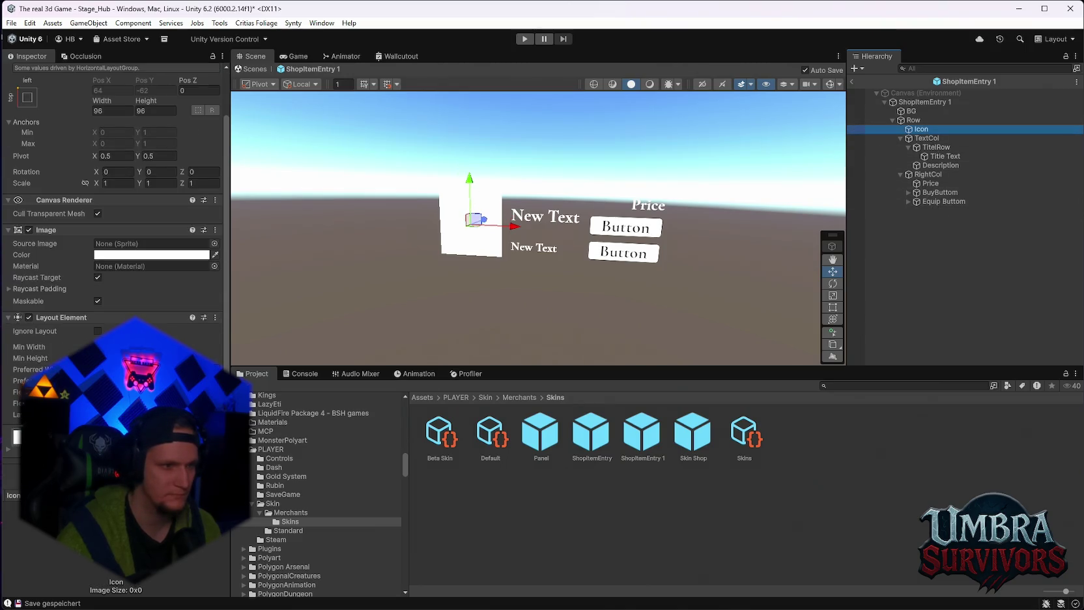
scroll(110, 195, up, 2)
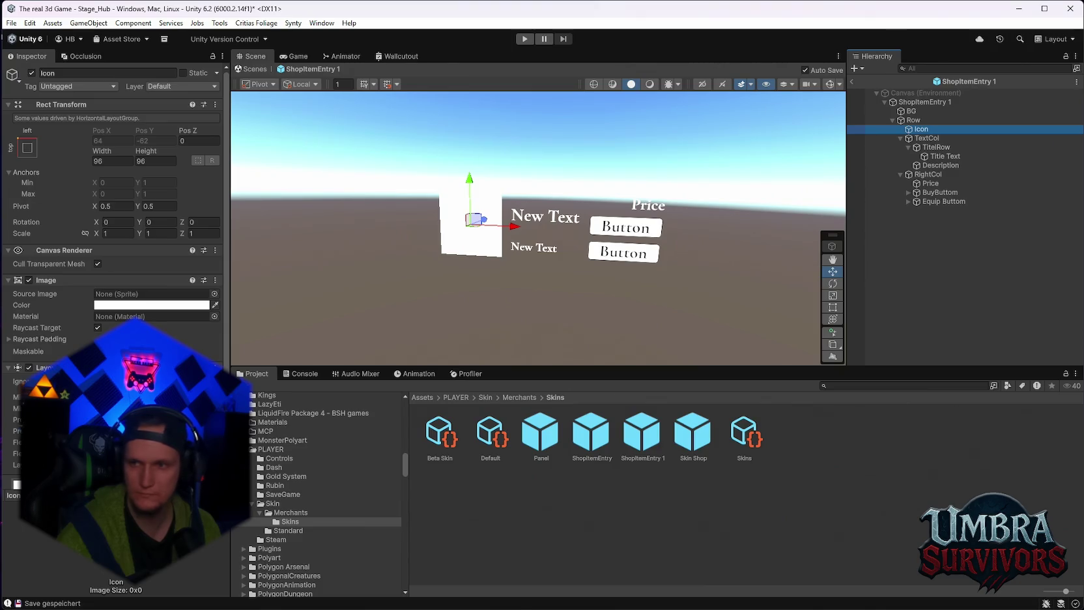
scroll(111, 261, down, 2)
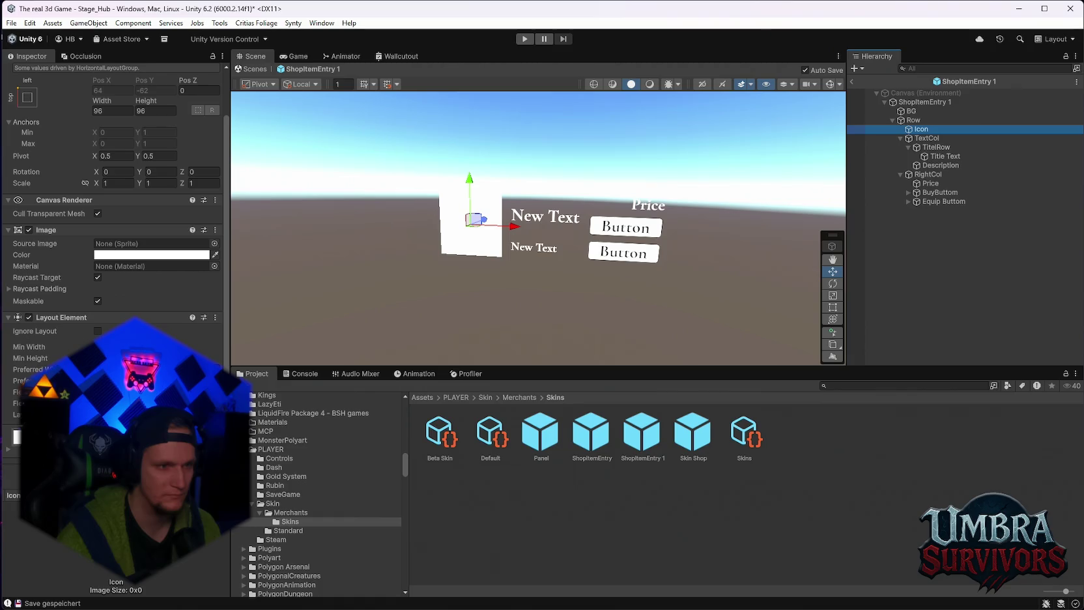
scroll(111, 260, up, 1)
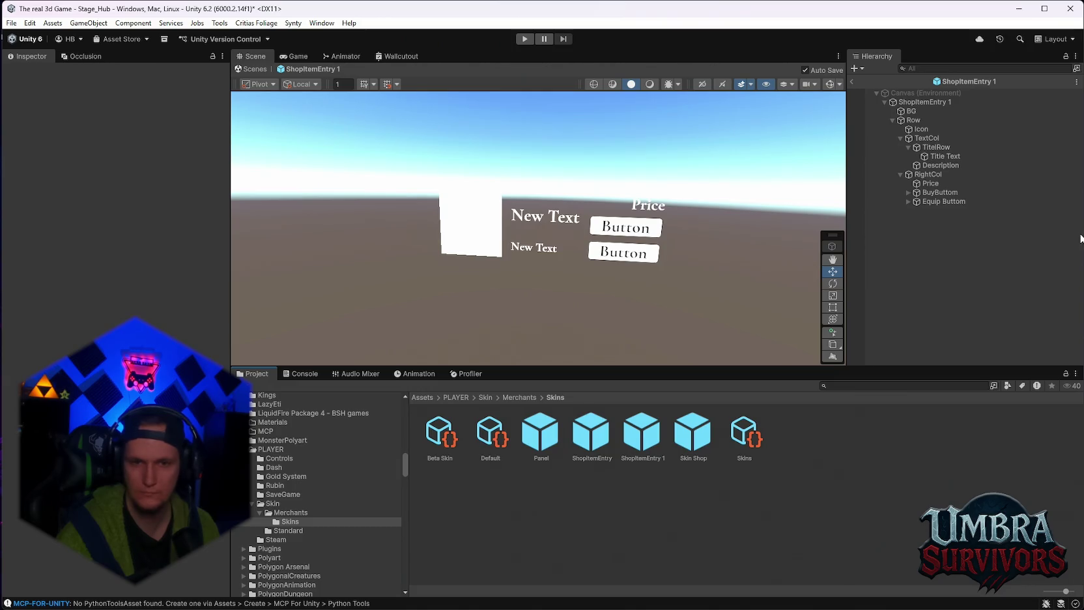
click(940, 192)
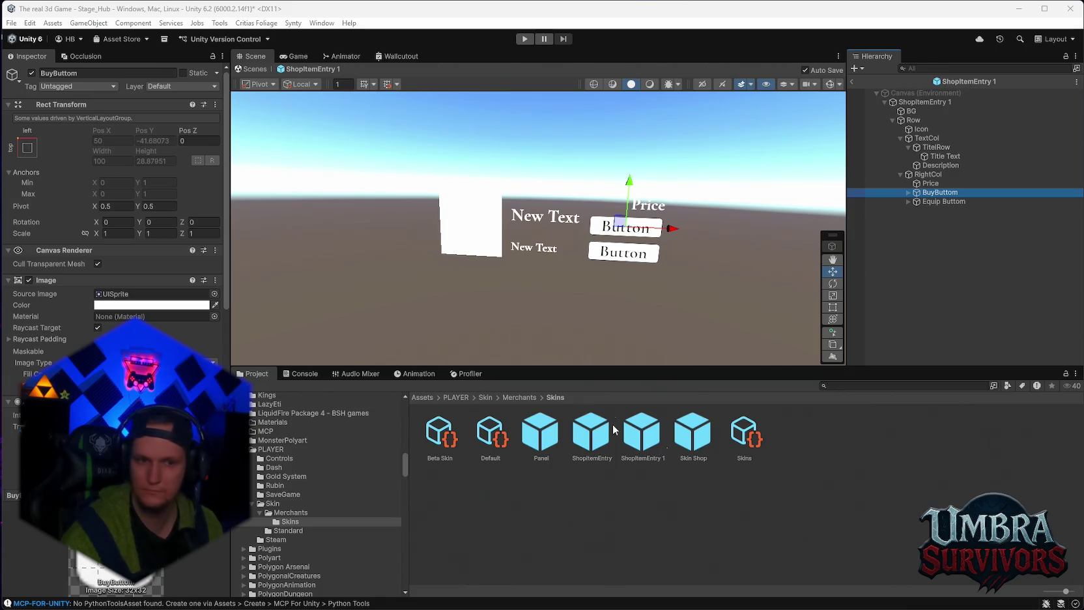
Step: On the ShopItemEntry 1 root, review Merchant Shop Item Entry and drag Icon into its Icon slot
scroll(209, 293, down, 3)
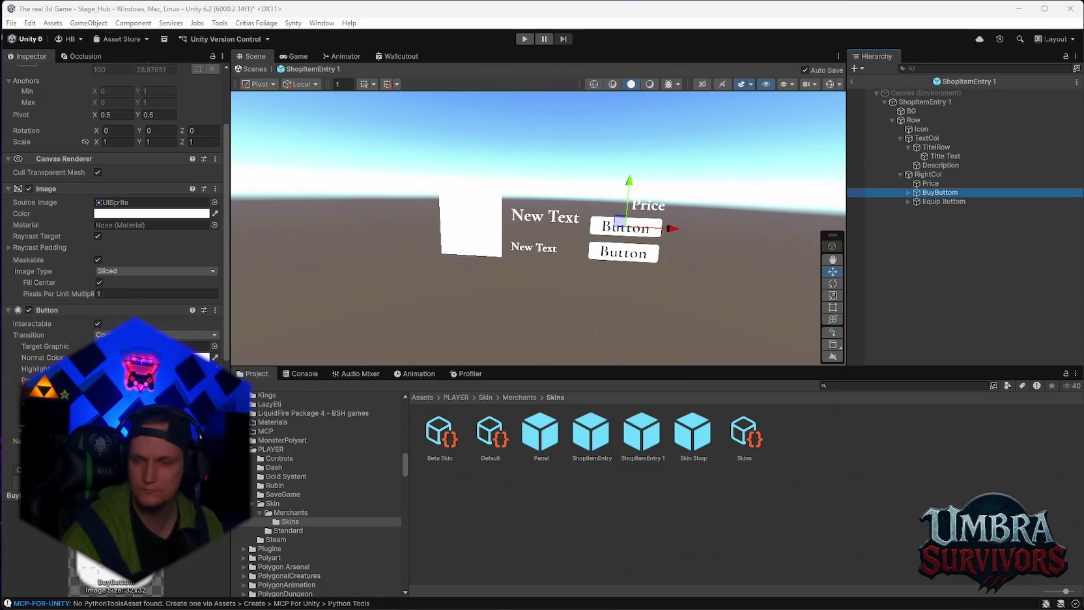
click(923, 102)
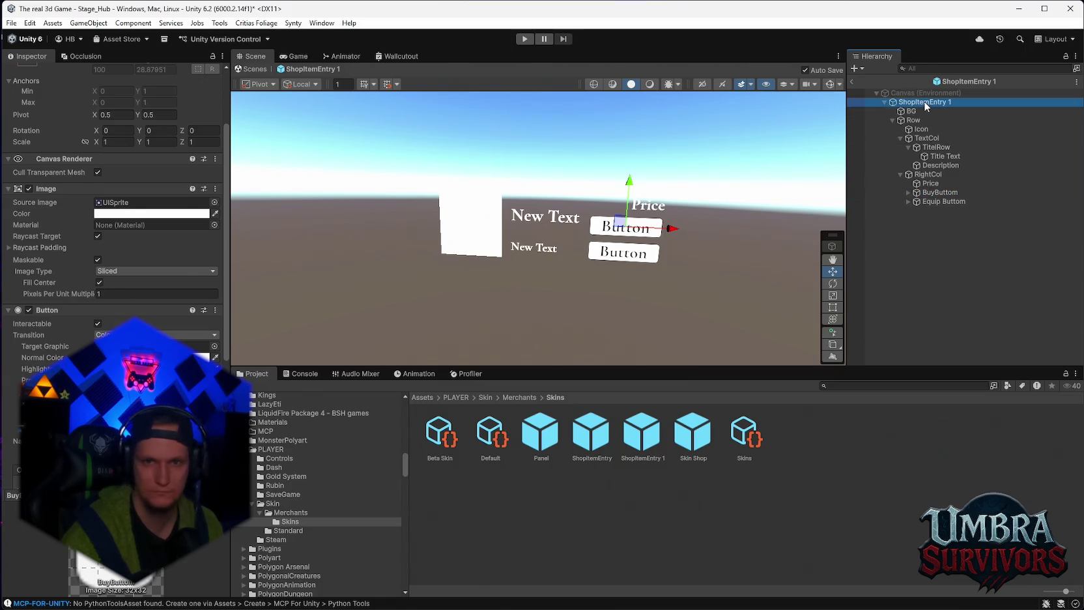
scroll(111, 228, down, 3)
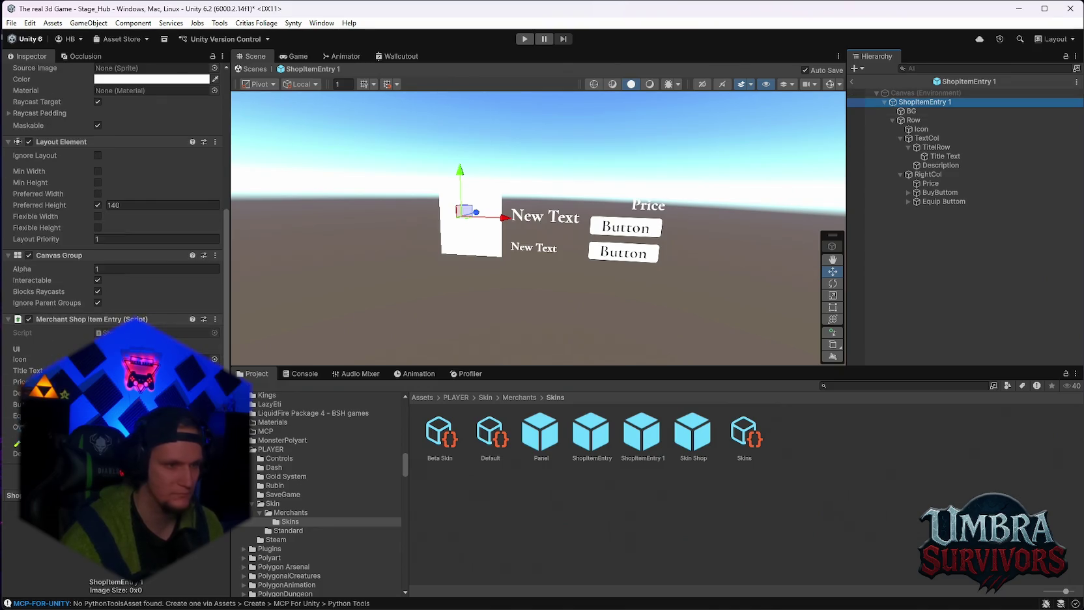
click(157, 404)
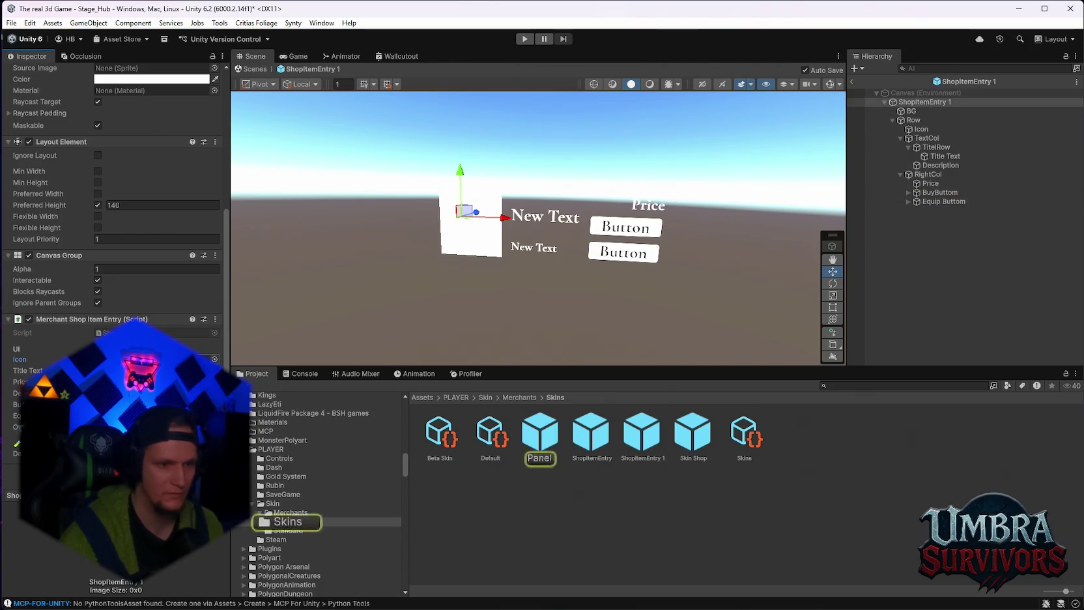
mouse_move(921, 129)
mouse_down()
mouse_move(856, 178)
mouse_move(157, 359)
mouse_up()
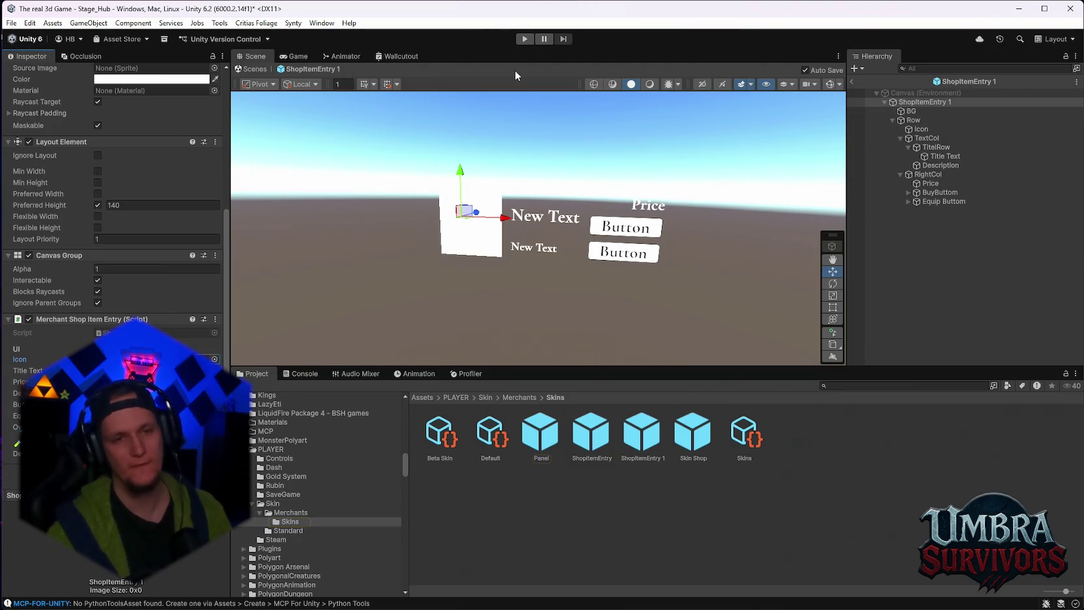
Step: Play the game, reach the Skin Shop, and buy the Beta Skin for 1000 gold and equip it
click(524, 39)
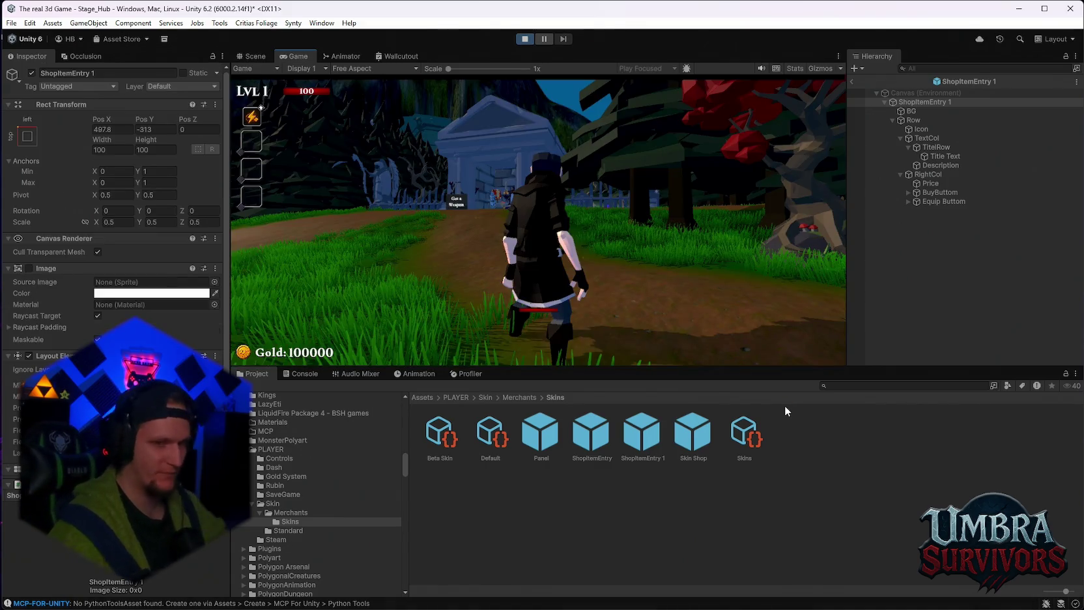
key(w)
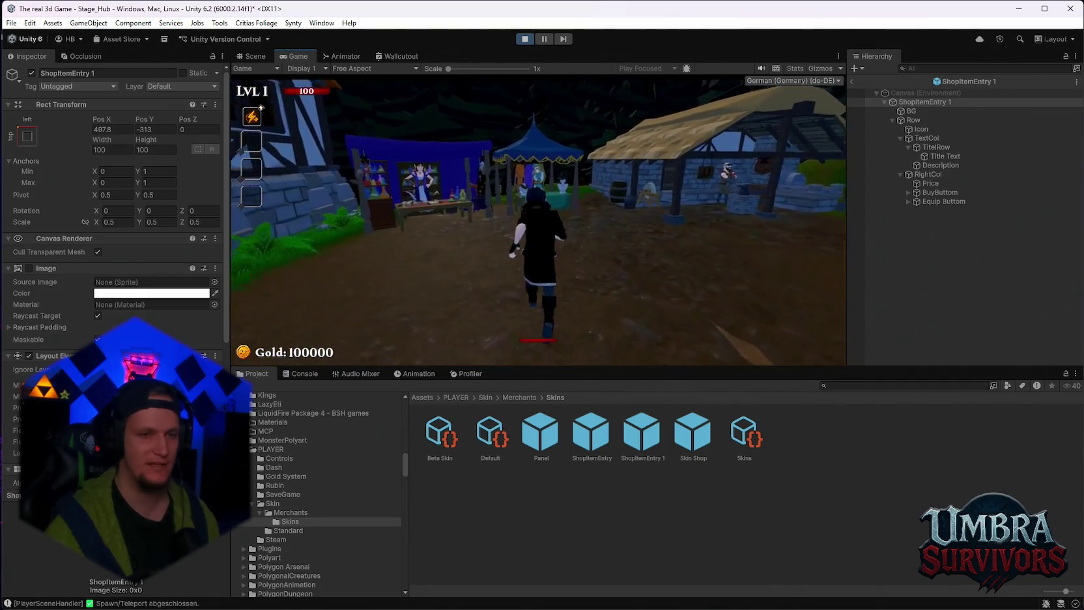
key(e)
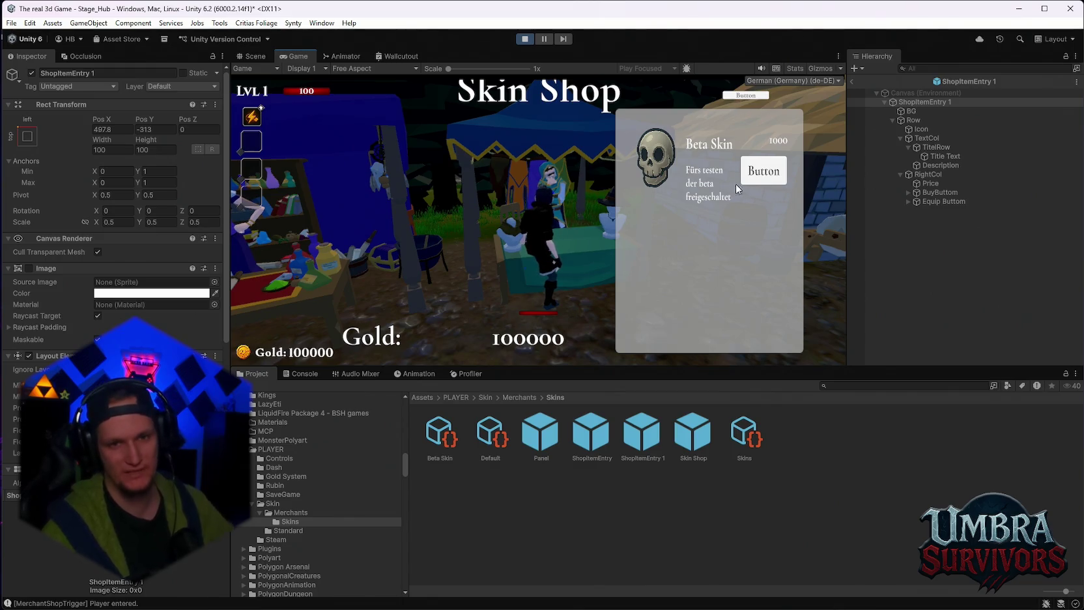
click(764, 173)
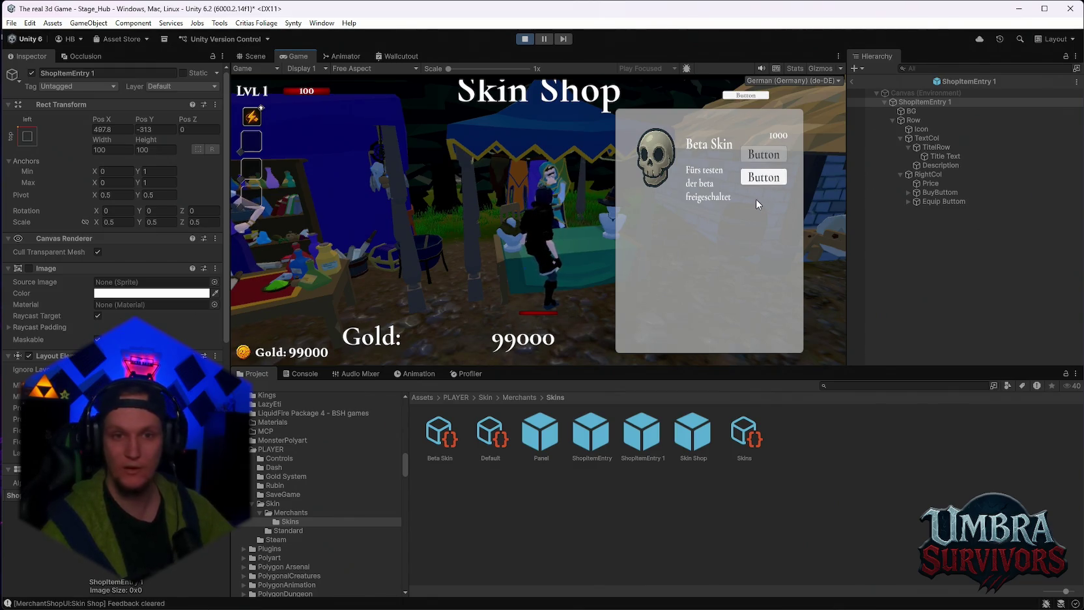
click(763, 177)
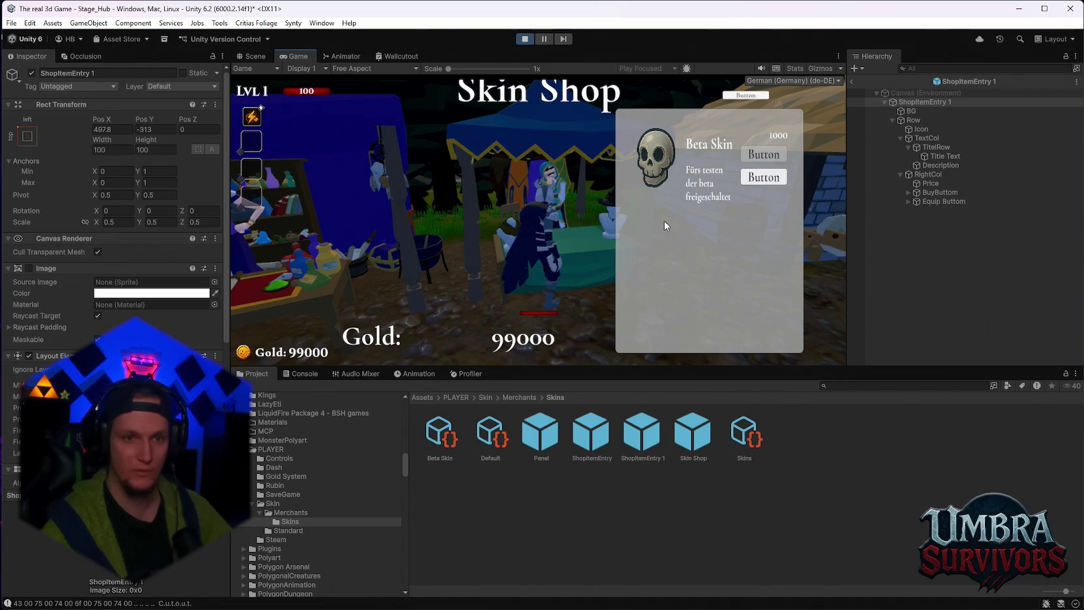
key(Escape)
key(Escape)
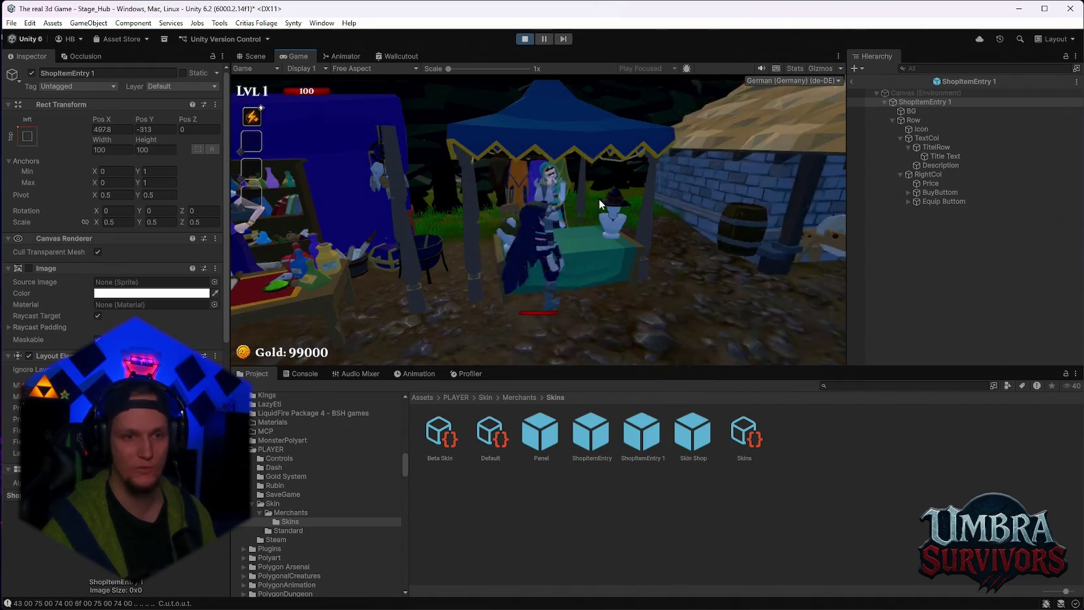
Step: Walk around, pause, clear the Console messages, and stop play mode
key(w)
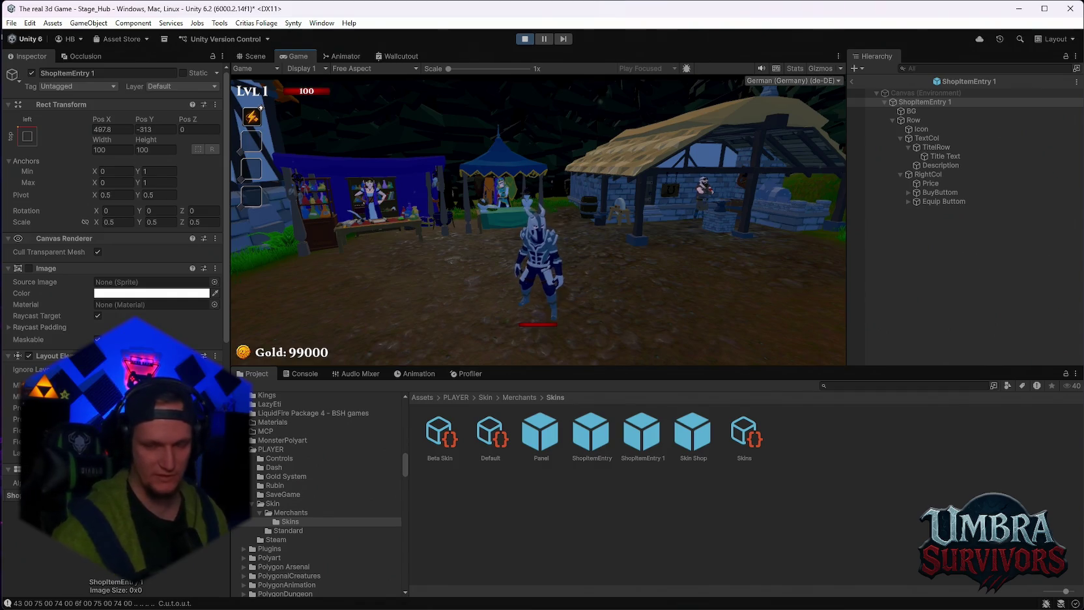
key(Escape)
click(302, 374)
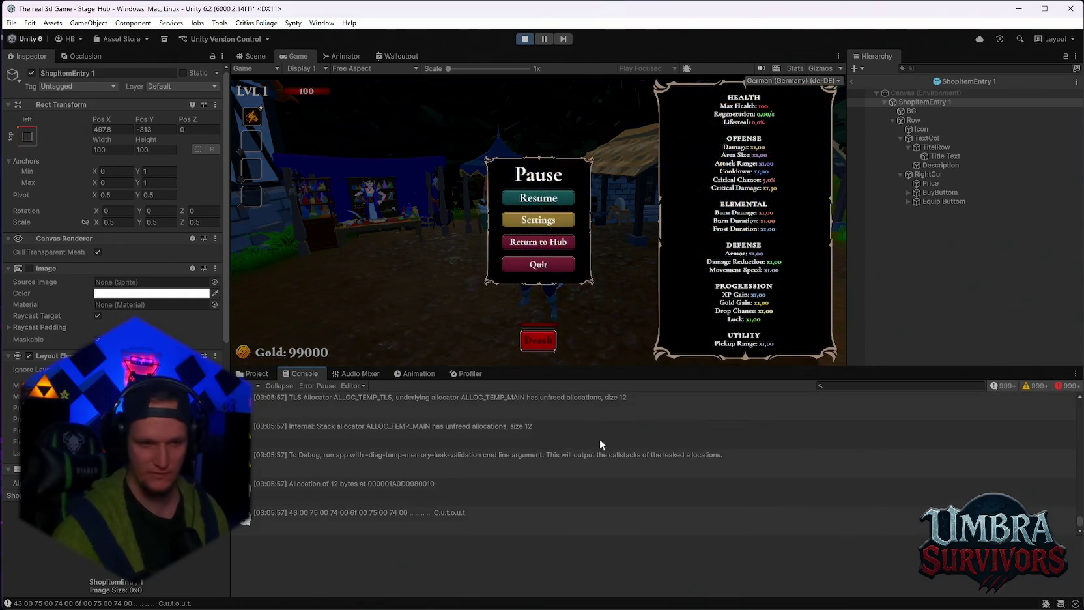
click(250, 386)
click(245, 386)
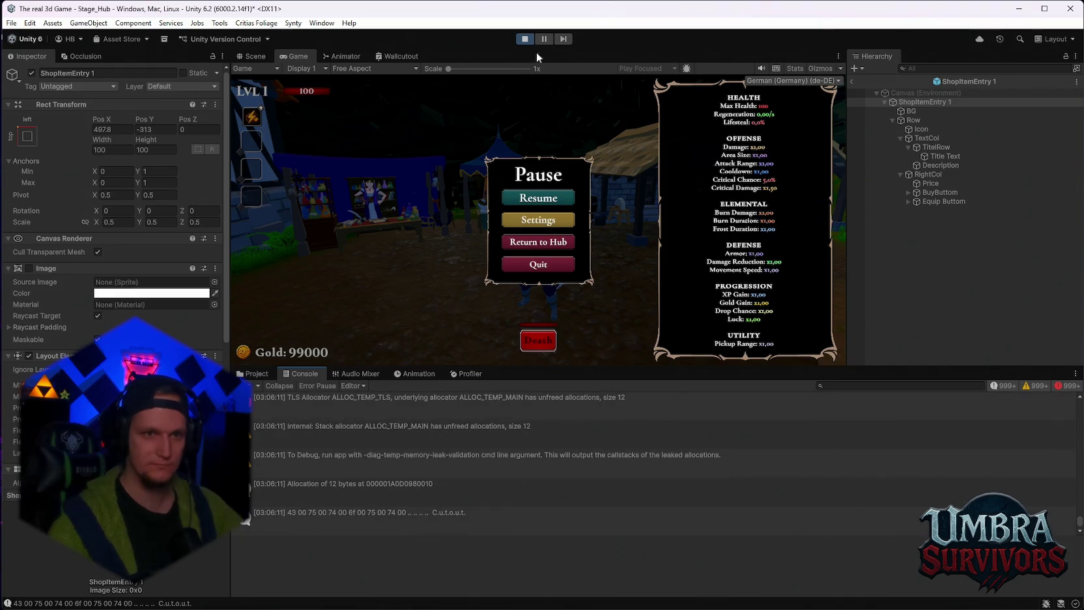
click(525, 38)
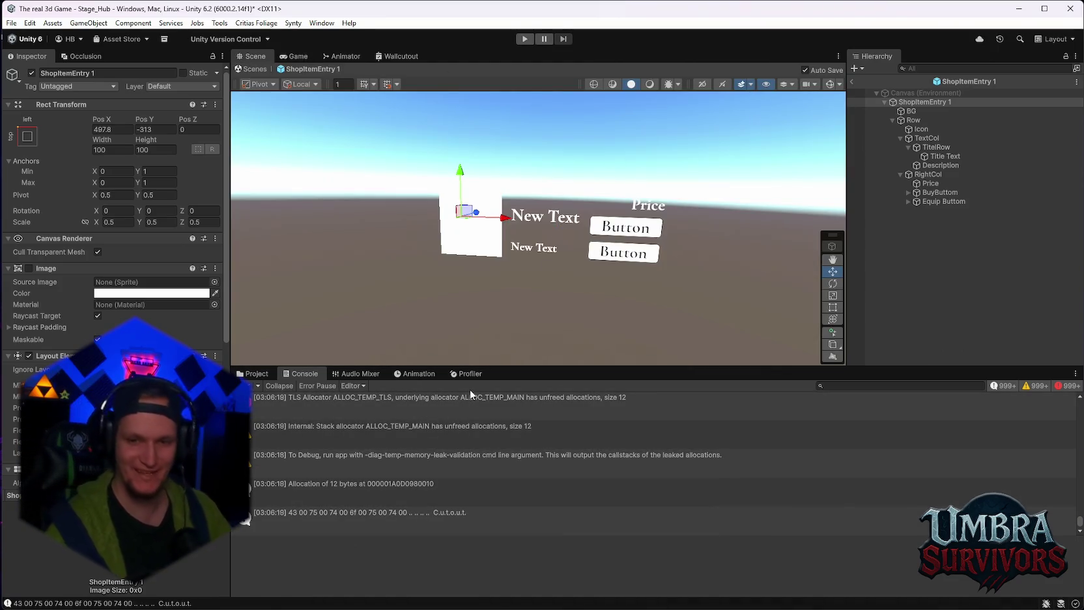
Step: Open the File menu and dismiss it without choosing a command
click(11, 23)
click(18, 83)
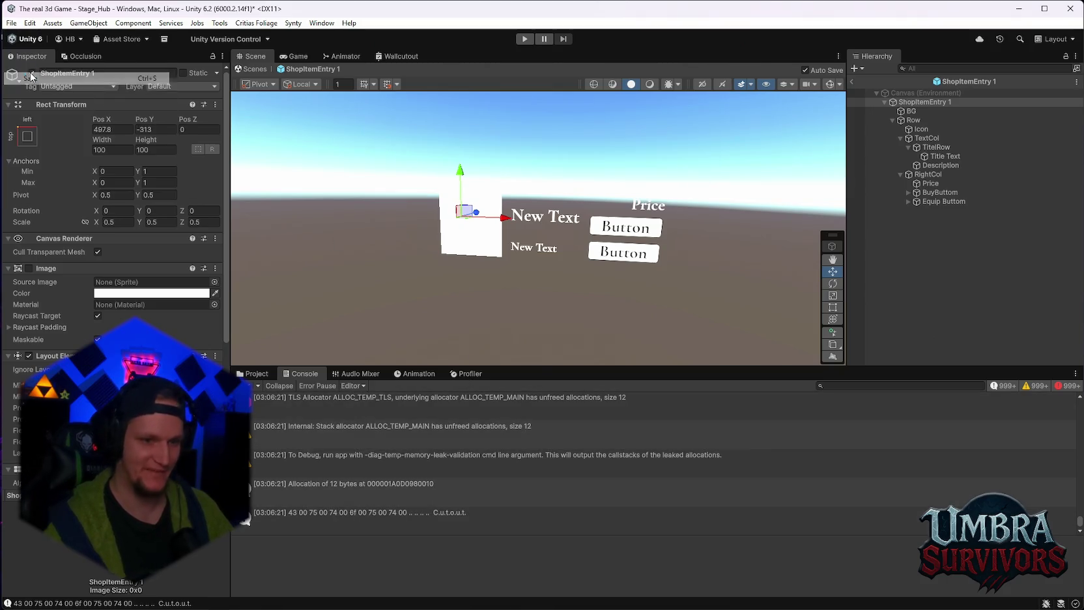
click(11, 23)
key(Escape)
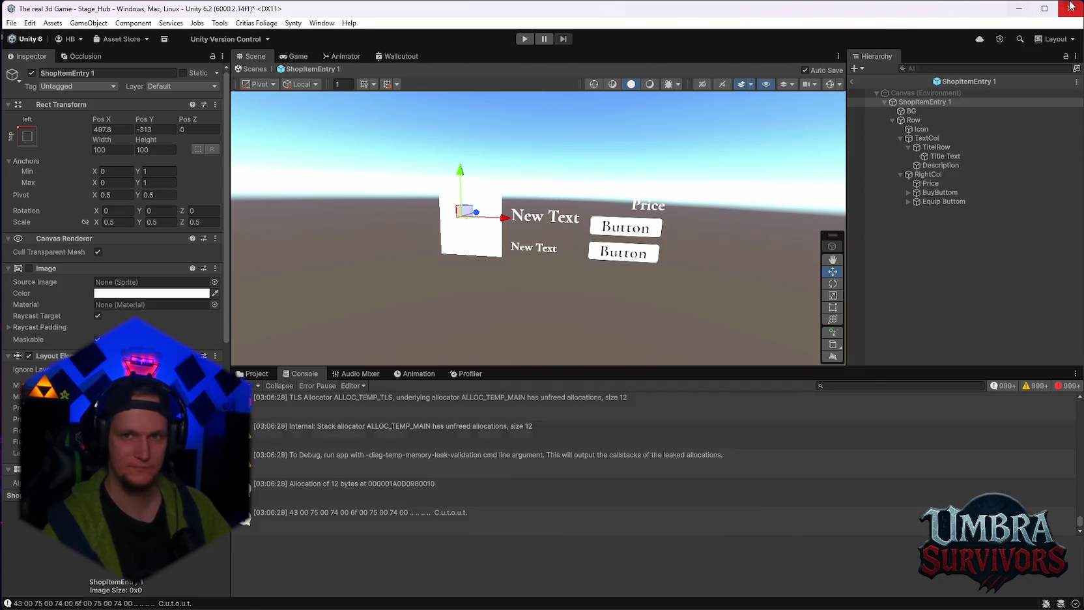
Step: Save the modified scene on closing the editor, then reopen Umbra Survivors from Unity Hub
click(526, 336)
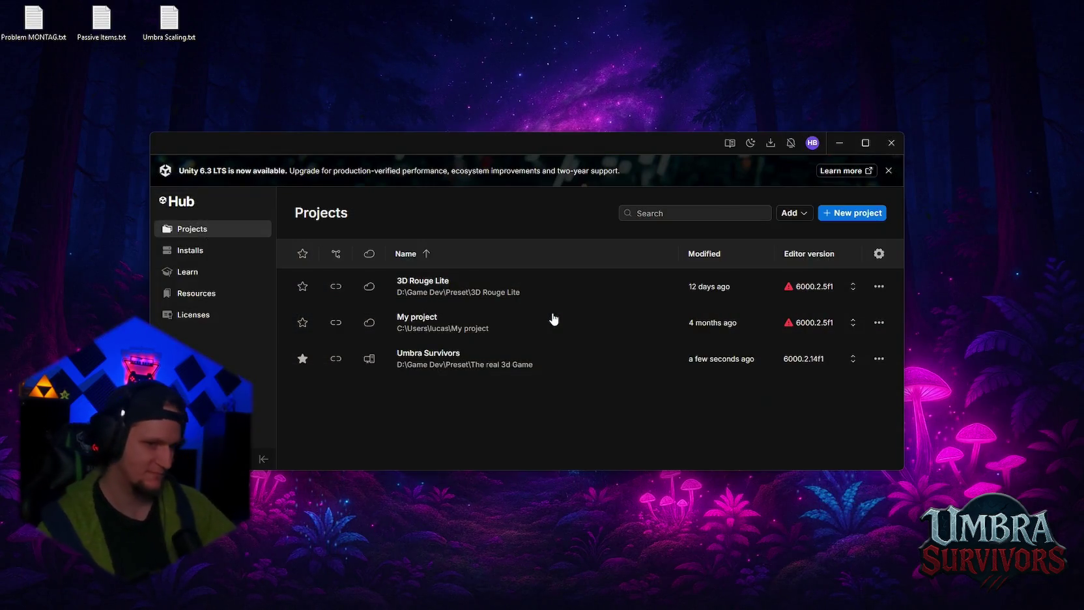
click(475, 363)
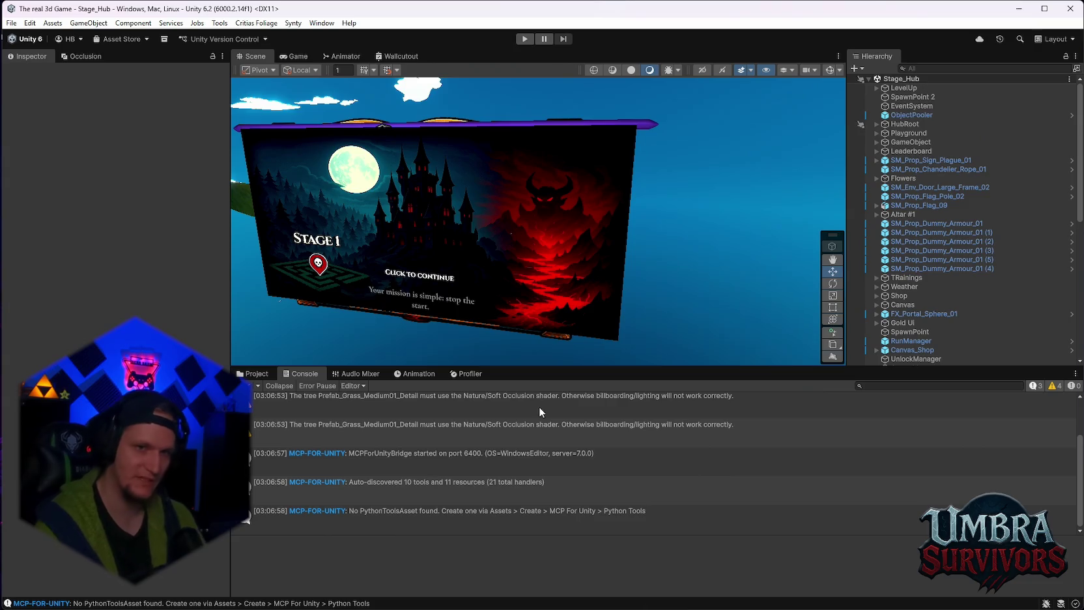
Step: Play Stage_Hub, run the character to the merchant stall, and open then close the Skin Shop
key(ctrl+p)
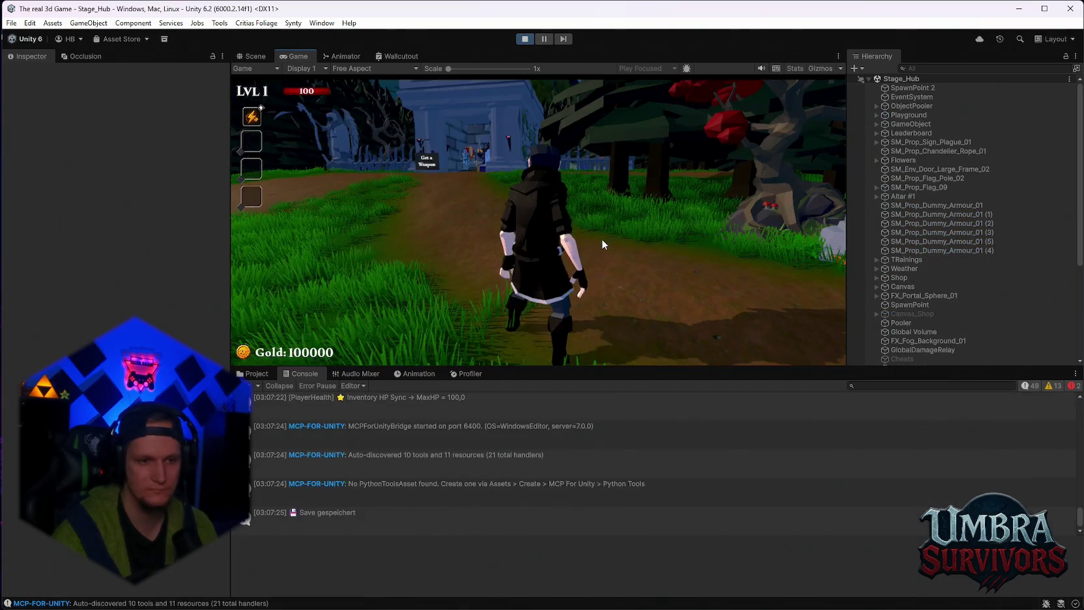
click(599, 243)
key(w)
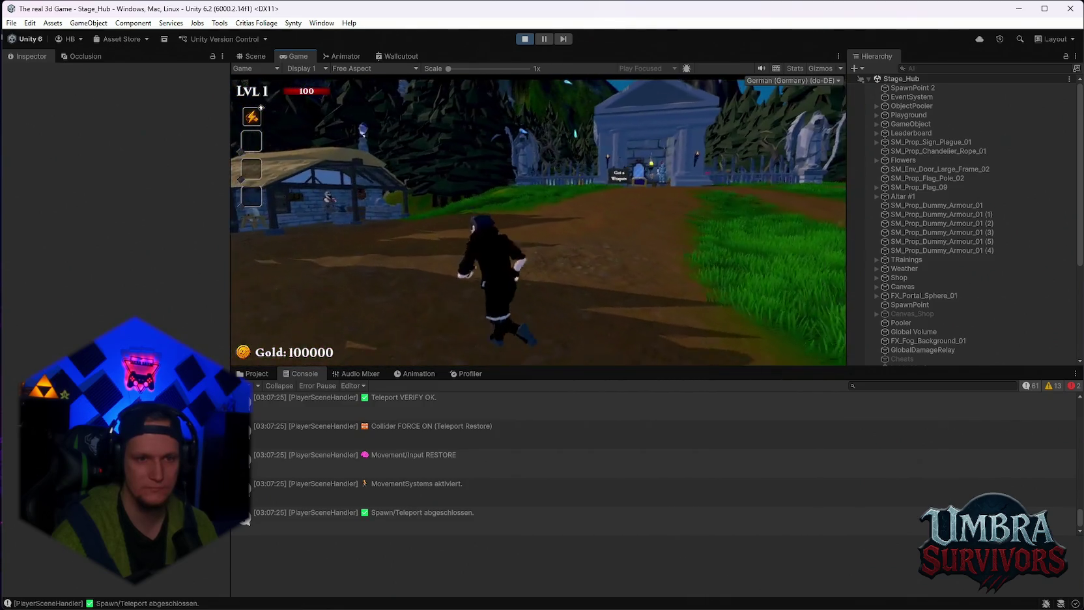
key(w)
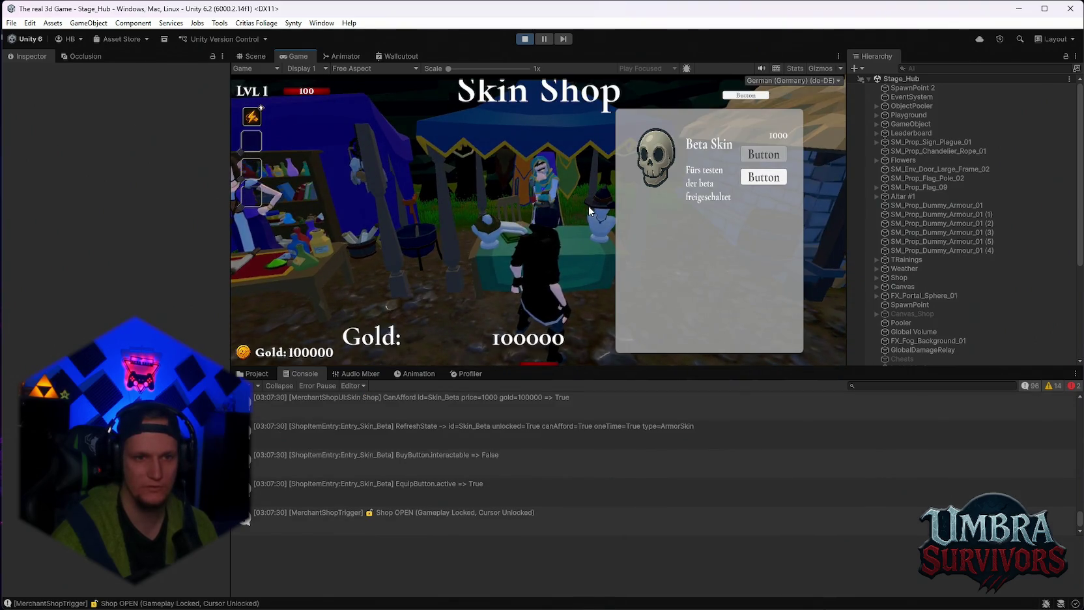
key(Escape)
key(Escape)
key(w)
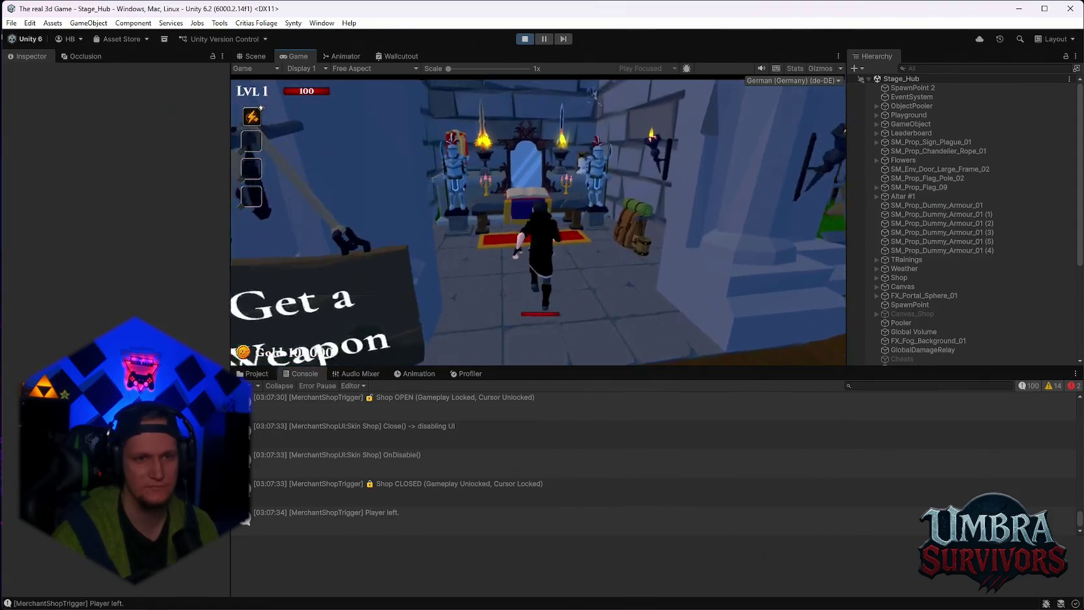
Step: Pick the Beta Skin on the upgrade book's Skins page, then open the pause menu and stop play mode
click(421, 314)
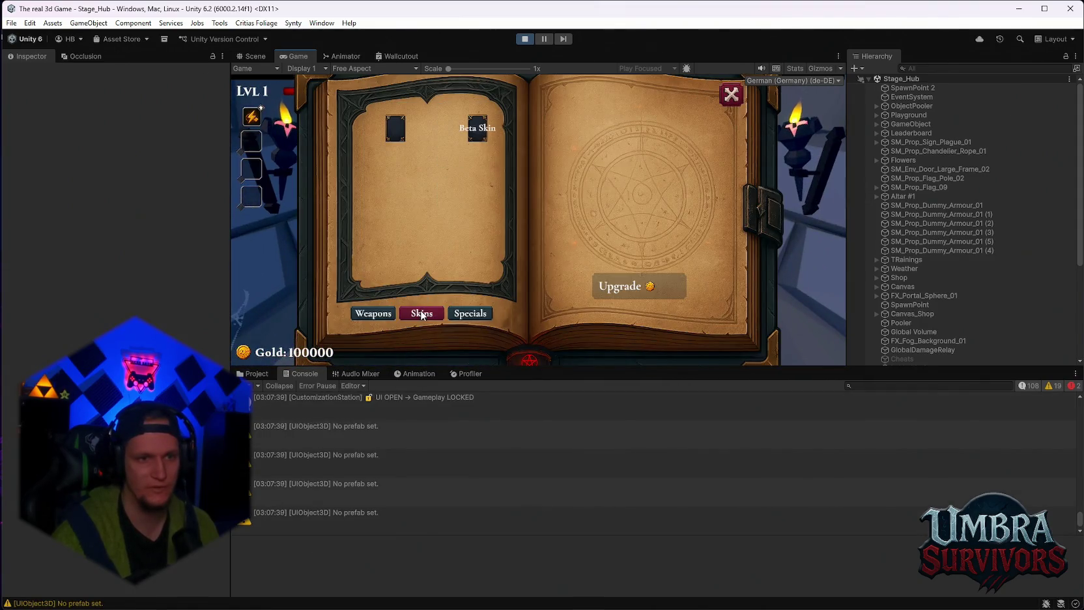
click(478, 128)
click(731, 96)
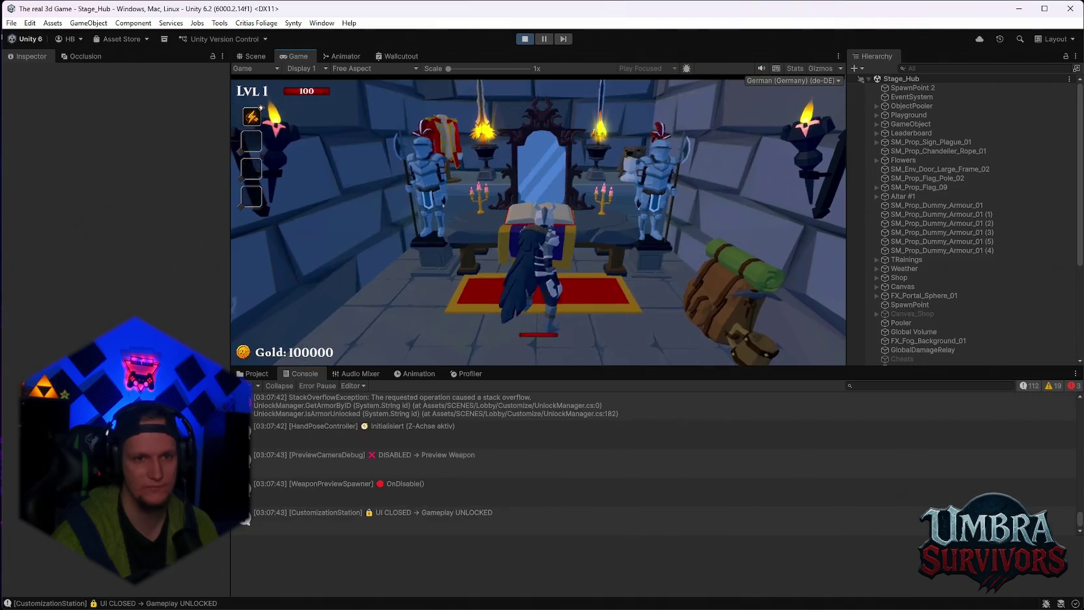
key(w)
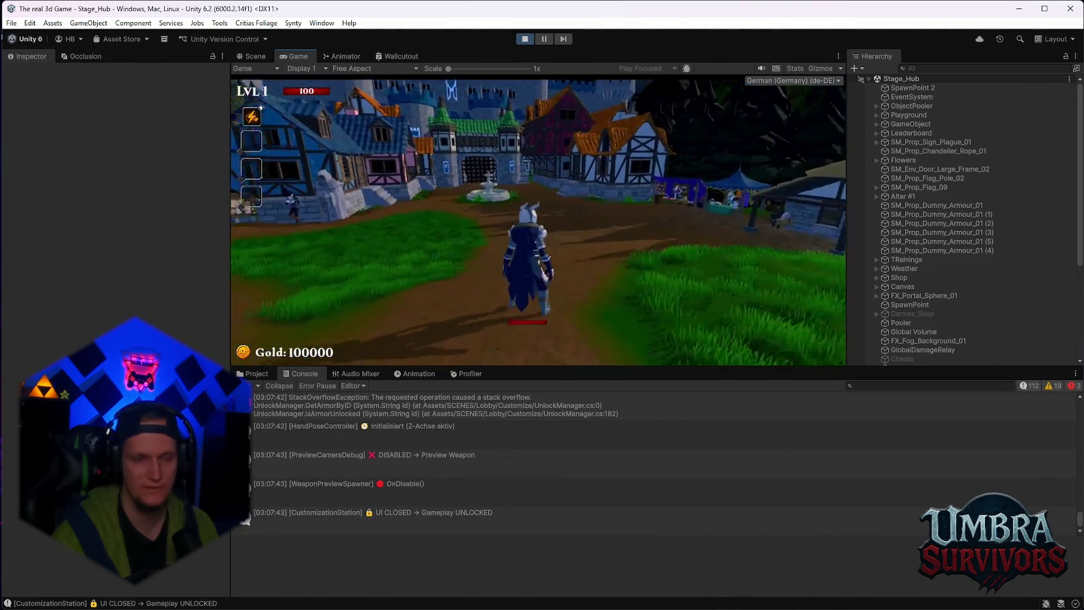
key(w)
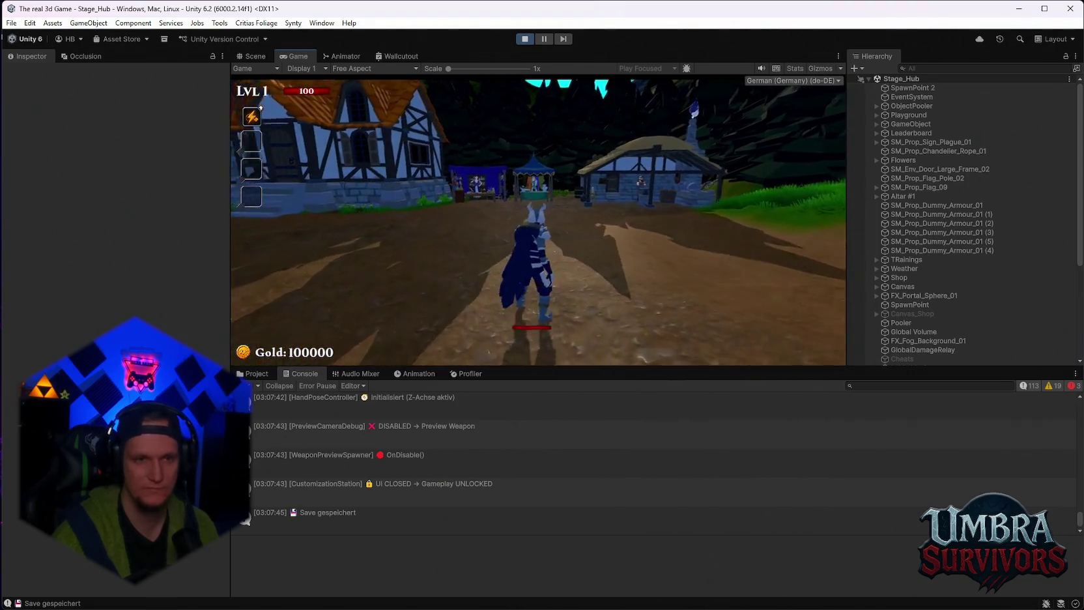
key(Escape)
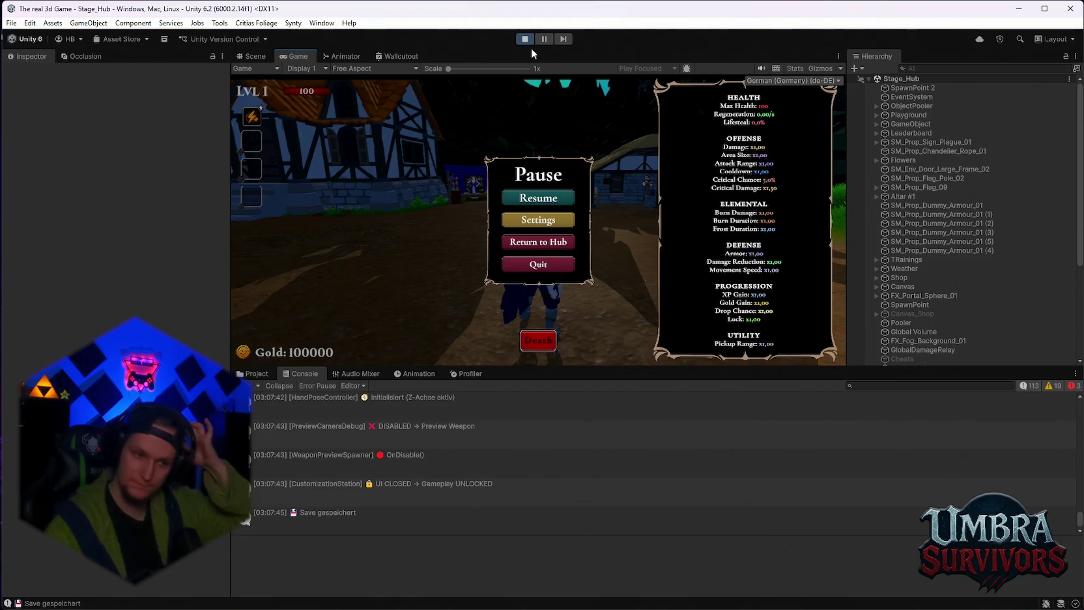
click(520, 40)
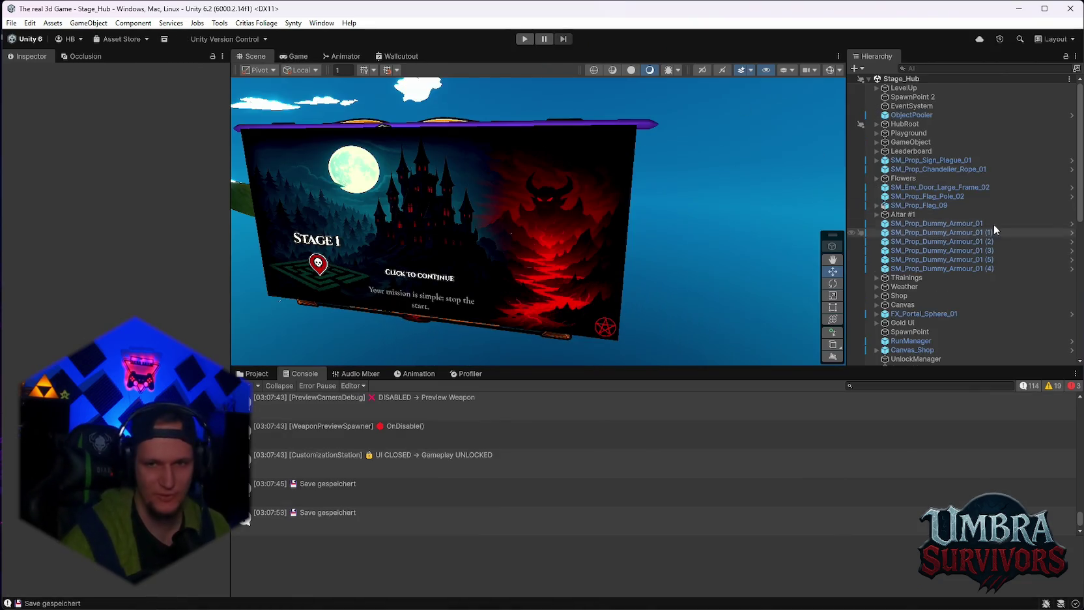
Step: Load the Stage_Forest scene from File > Open Recent Scene
scroll(993, 224, down, 10)
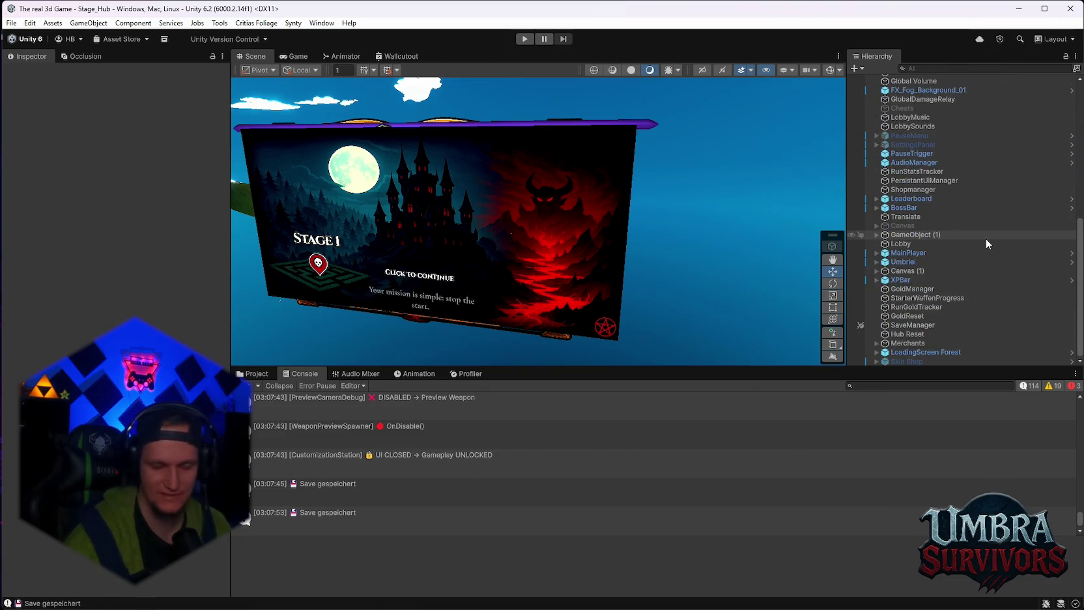
scroll(938, 248, up, 10)
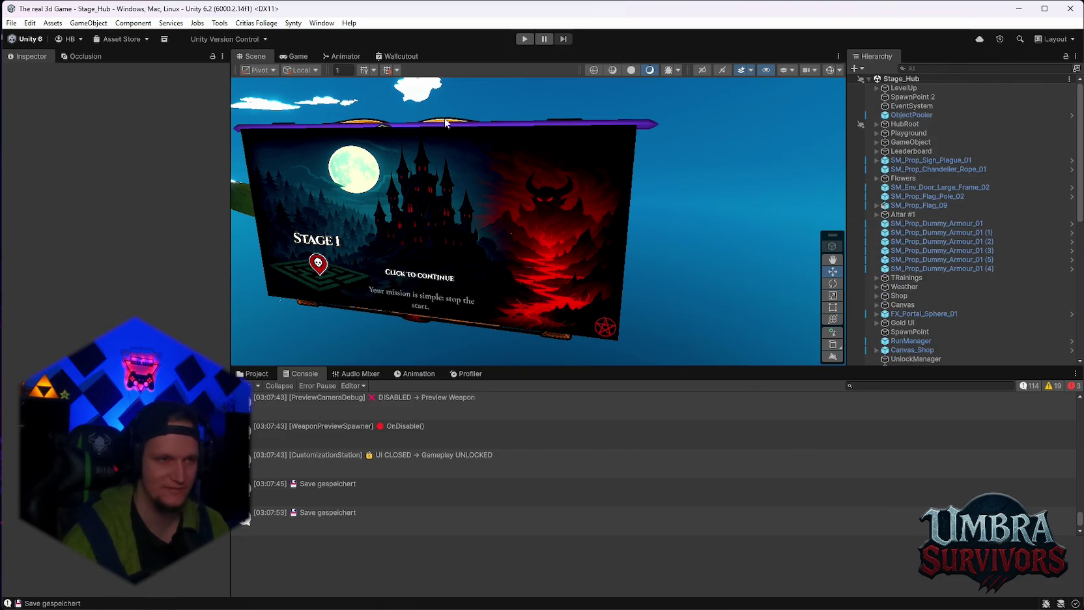
click(12, 24)
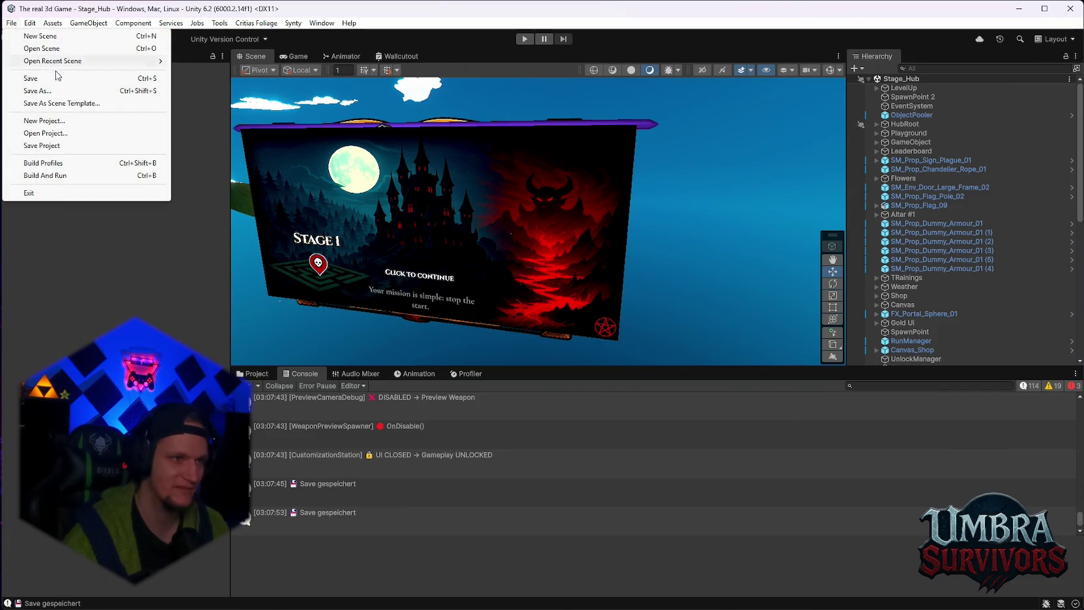
mouse_move(53, 65)
click(220, 73)
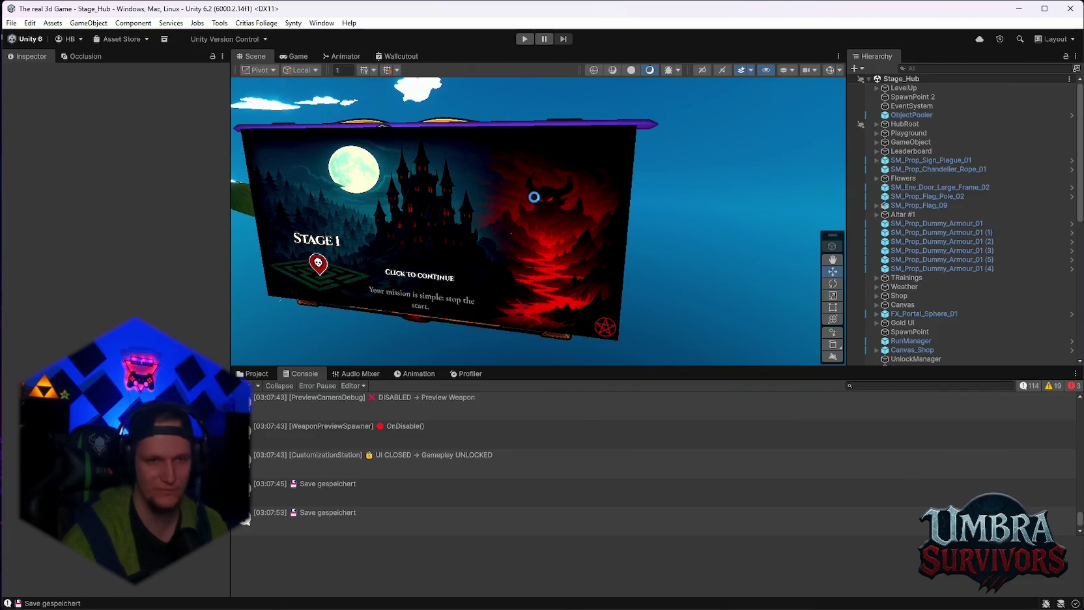
Step: Reopen the Stage_Hub scene from the recent scenes list
click(12, 25)
mouse_move(58, 63)
click(245, 73)
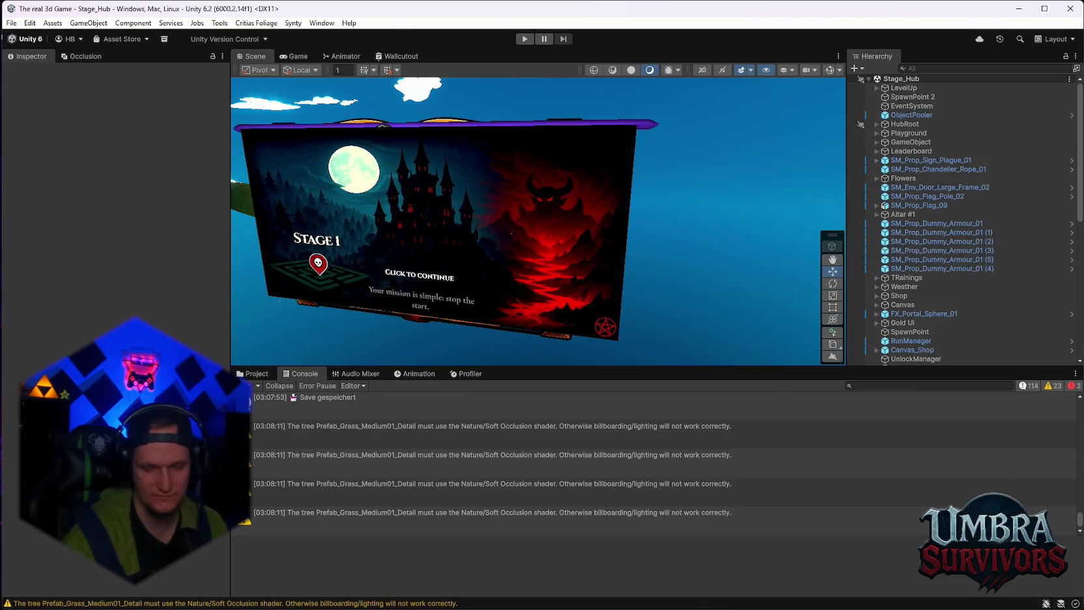
mouse_move(725, 607)
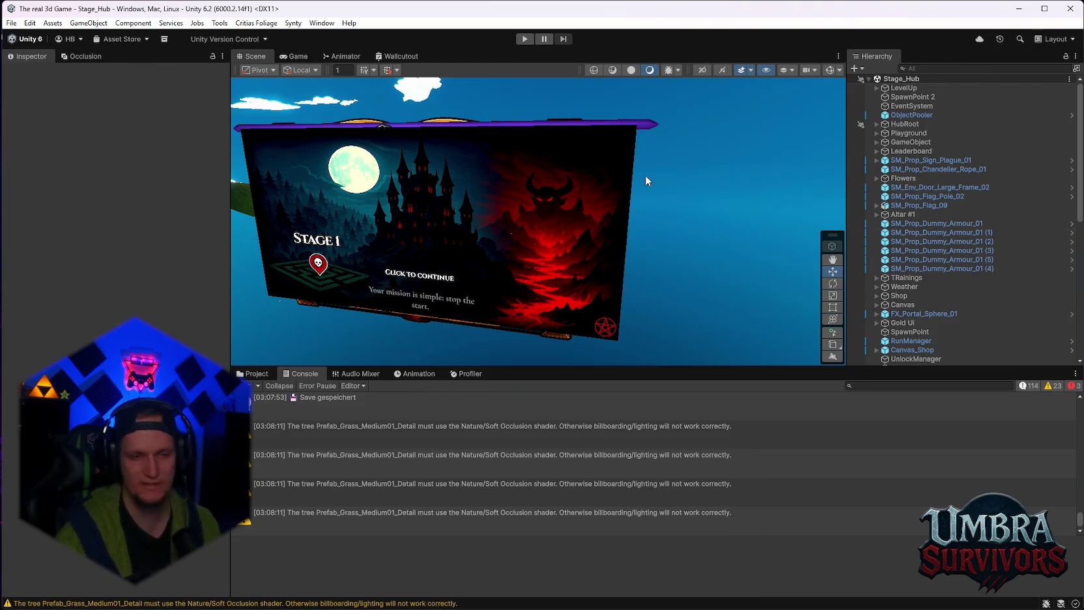
Step: Focus the view on SpawnPoint 2 and select SM_Generic_CloudRing_01 (1) to inspect it
mouse_move(623, 257)
mouse_down()
mouse_move(746, 237)
mouse_move(421, 264)
mouse_move(514, 272)
mouse_move(579, 228)
mouse_move(750, 150)
mouse_up()
scroll(514, 272, up, 10)
double_click(912, 96)
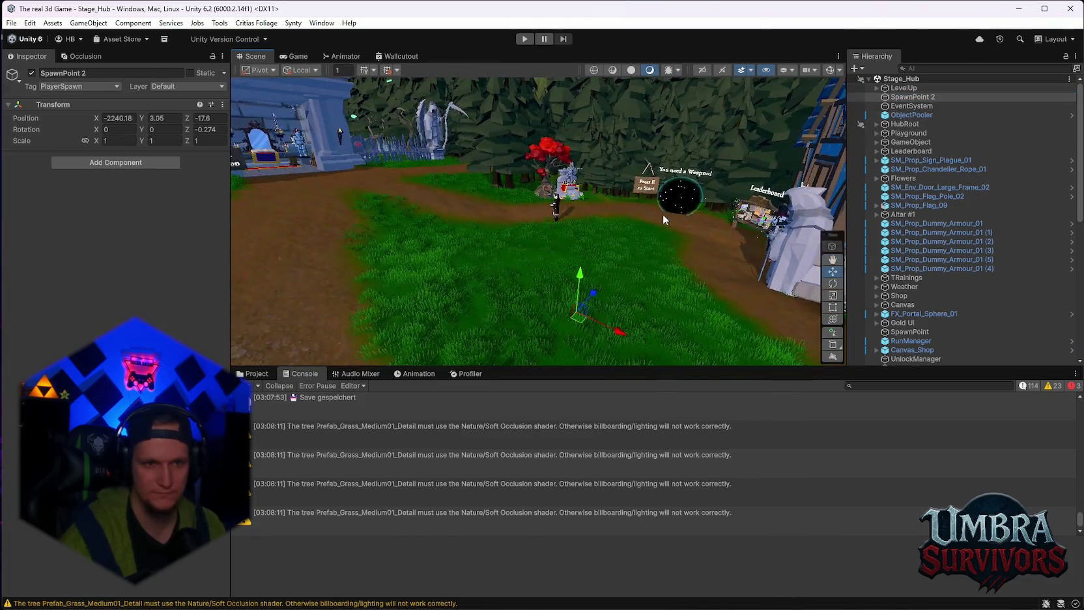
scroll(642, 230, down, 3)
click(649, 259)
drag(649, 260, 508, 253)
scroll(955, 276, down, 15)
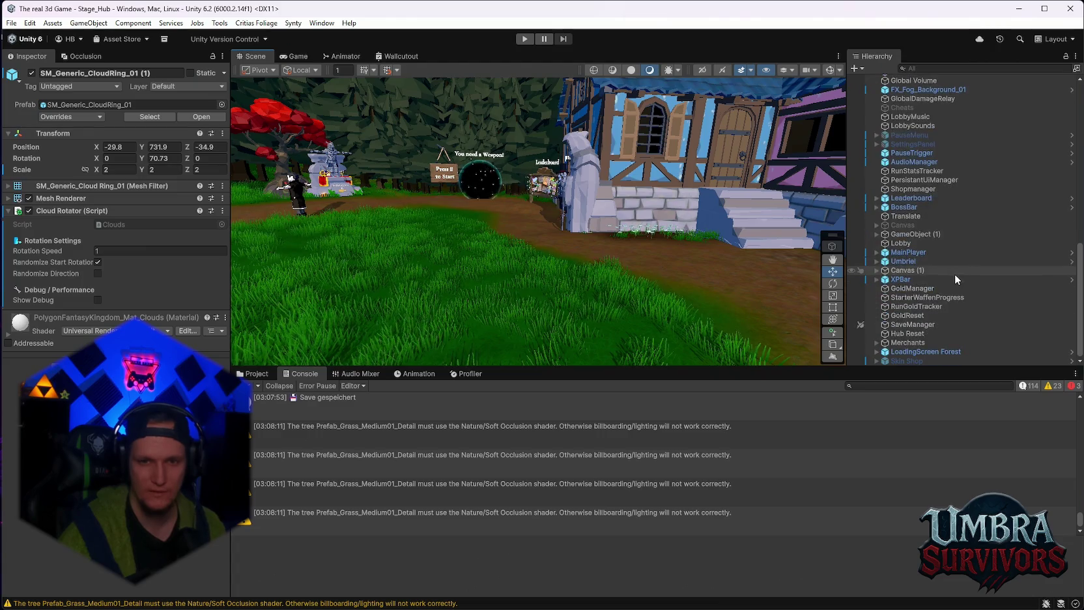
scroll(941, 299, up, 15)
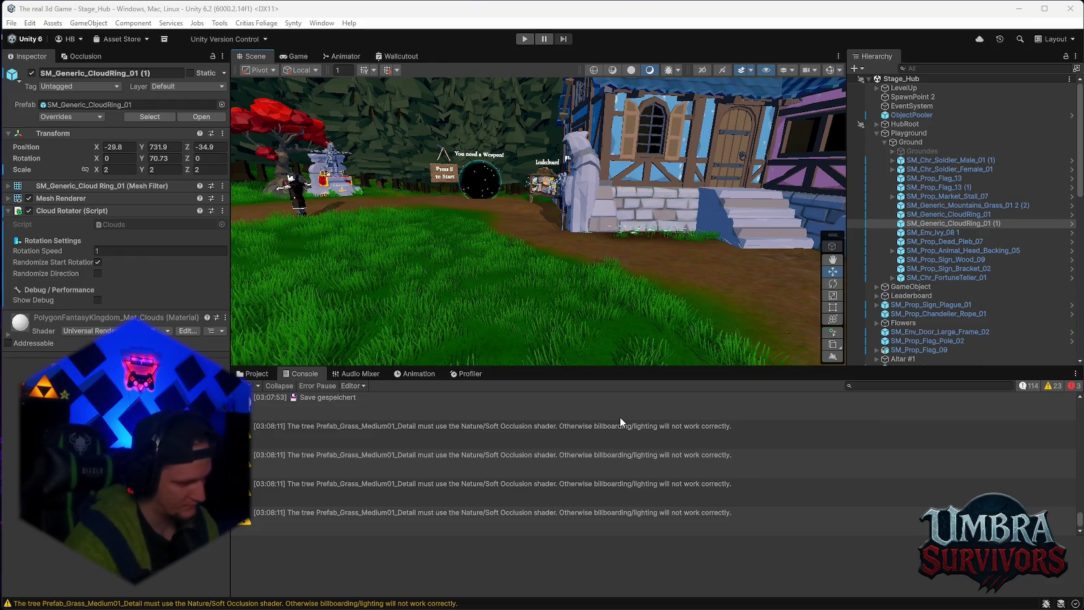
Step: Open and close the Windows notification centre, then show the project's Skins asset folder
click(1036, 594)
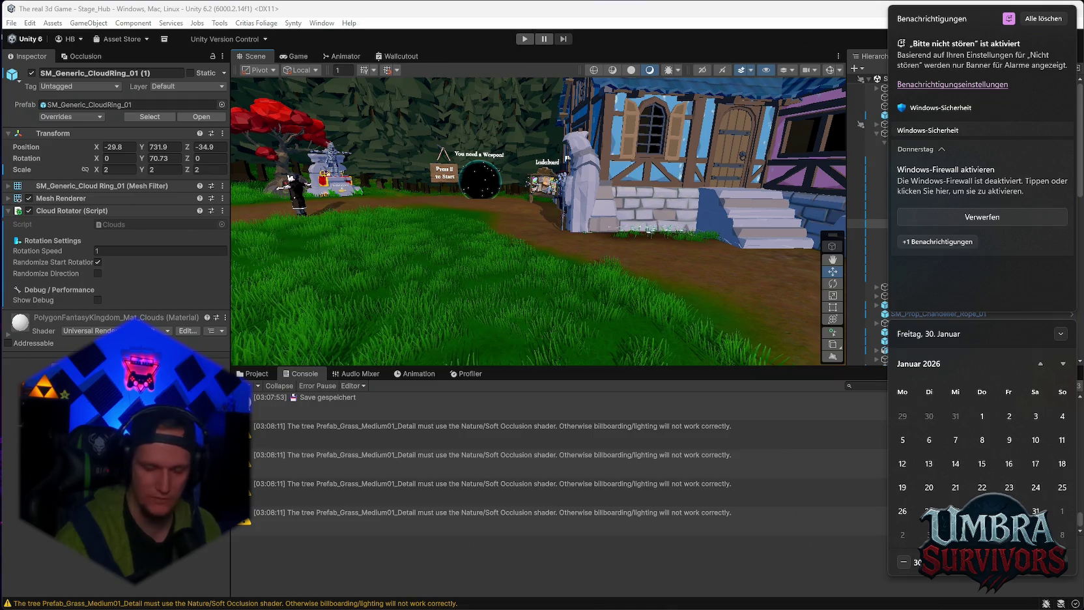
click(344, 411)
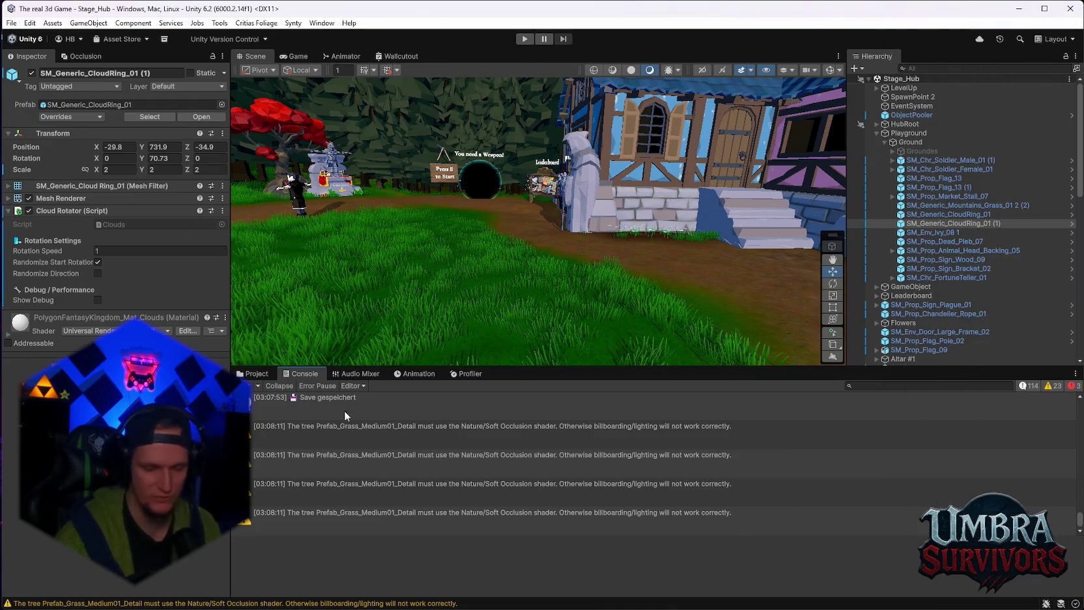
click(254, 373)
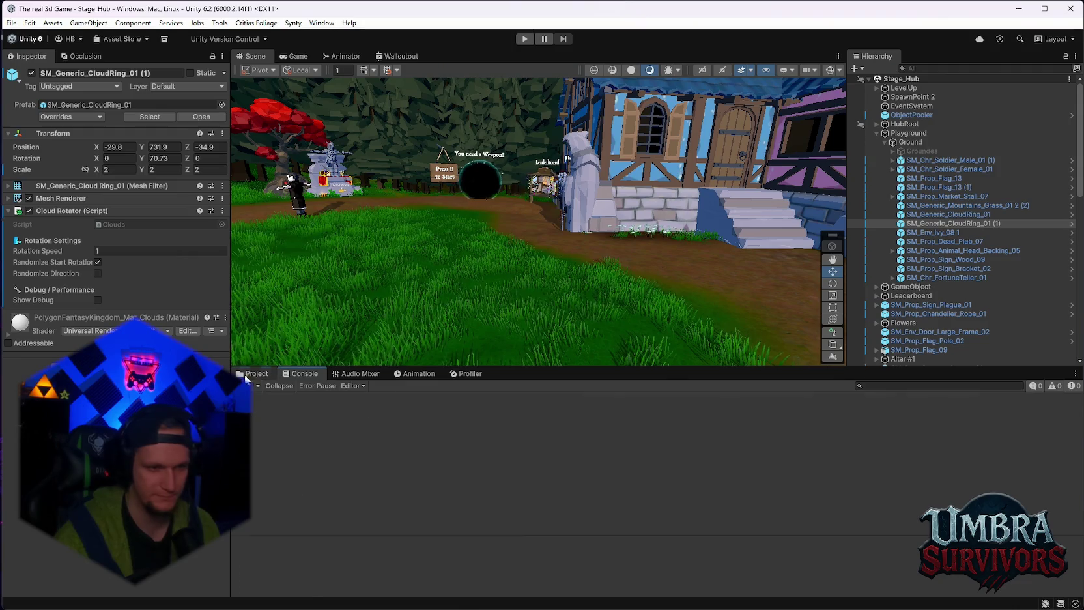
Step: Fly the Scene view past the red tree shrine, market stalls, village houses, graveyard path and Coming Soon hut
mouse_move(439, 262)
mouse_down()
mouse_move(467, 219)
mouse_move(601, 242)
mouse_move(596, 225)
mouse_move(423, 235)
mouse_move(510, 211)
mouse_move(510, 224)
mouse_move(502, 154)
mouse_move(513, 285)
mouse_move(536, 248)
mouse_move(568, 252)
mouse_move(457, 249)
mouse_up()
scroll(536, 242, down, 3)
mouse_move(525, 240)
mouse_down()
mouse_move(578, 240)
mouse_move(441, 254)
mouse_move(565, 263)
mouse_move(615, 231)
mouse_move(698, 234)
mouse_move(539, 257)
mouse_move(678, 262)
mouse_move(536, 209)
mouse_move(597, 190)
mouse_up()
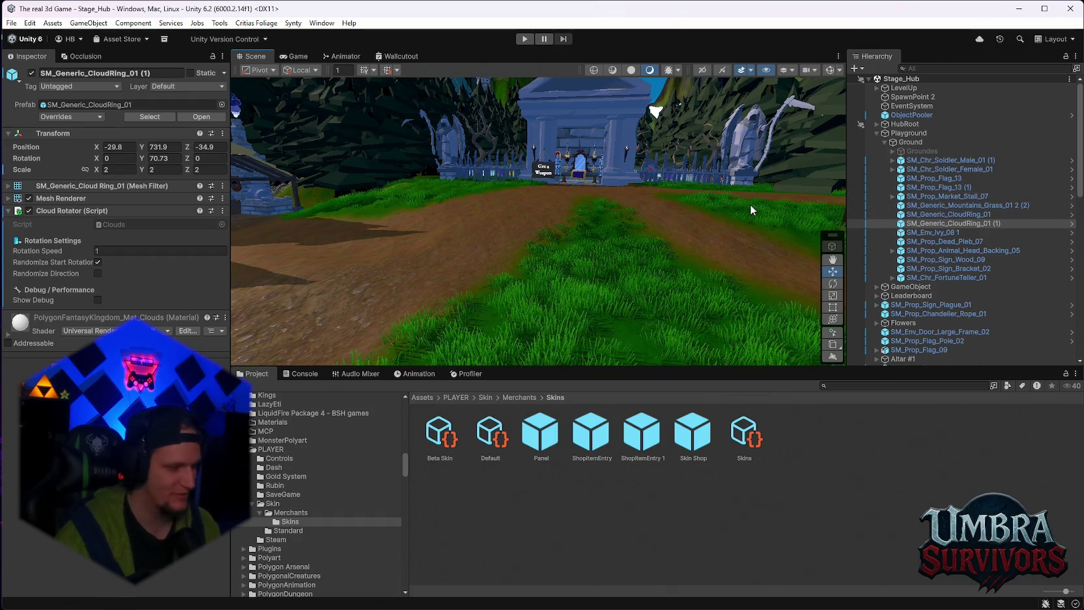
mouse_move(781, 173)
mouse_down()
mouse_move(612, 211)
mouse_move(485, 177)
mouse_move(685, 194)
mouse_move(542, 201)
mouse_move(659, 203)
mouse_move(512, 182)
mouse_move(606, 189)
mouse_move(409, 266)
mouse_up()
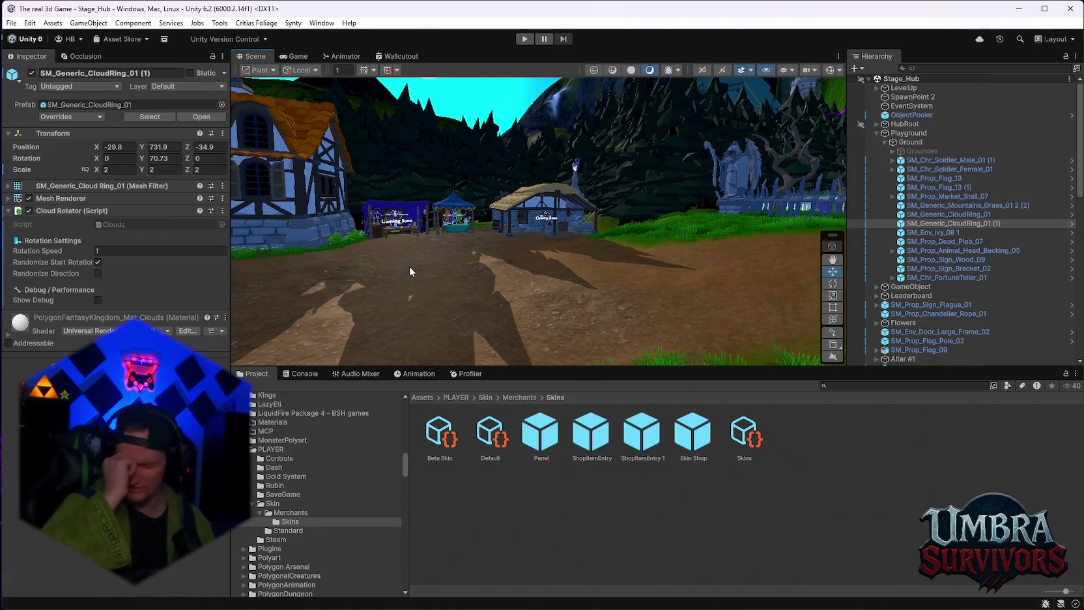
mouse_move(506, 215)
mouse_down()
mouse_move(441, 244)
mouse_move(455, 246)
mouse_up()
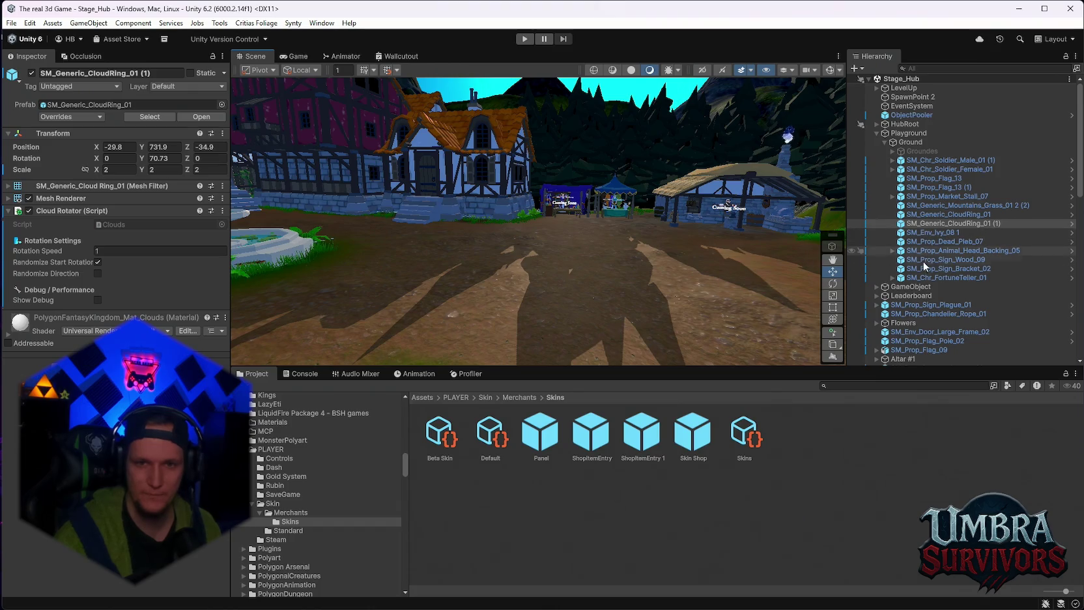
scroll(925, 273, down, 6)
scroll(926, 290, down, 3)
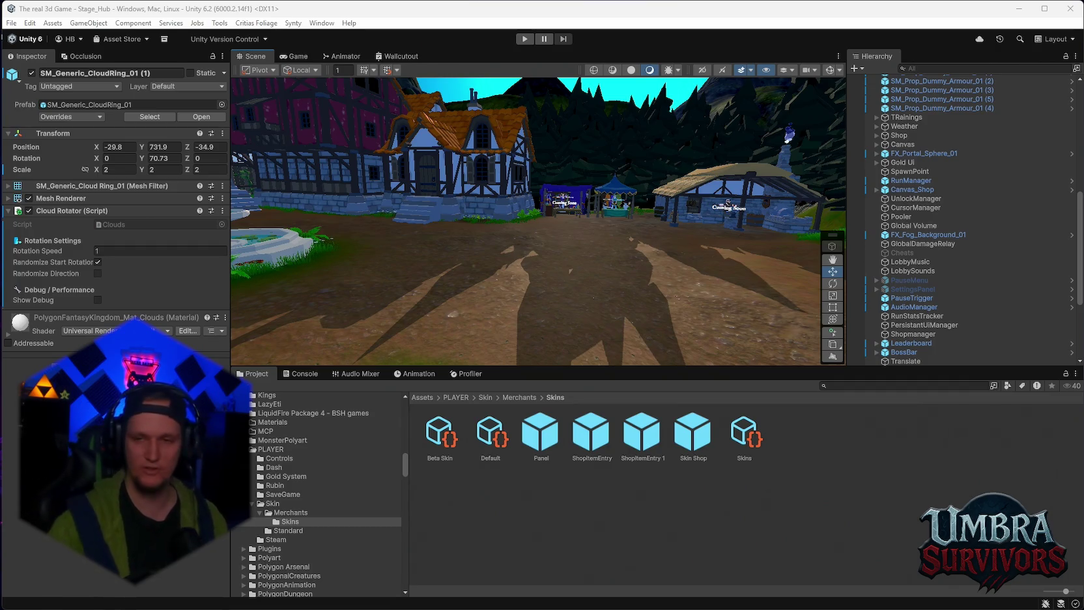
mouse_move(695, 240)
mouse_down()
mouse_move(506, 261)
mouse_move(625, 241)
mouse_move(614, 233)
mouse_move(617, 203)
mouse_move(542, 208)
mouse_move(706, 193)
mouse_up()
mouse_move(495, 188)
mouse_down()
mouse_move(493, 180)
mouse_move(577, 224)
mouse_move(486, 226)
mouse_move(528, 220)
mouse_move(693, 90)
mouse_move(617, 291)
mouse_move(601, 277)
mouse_move(617, 261)
mouse_up()
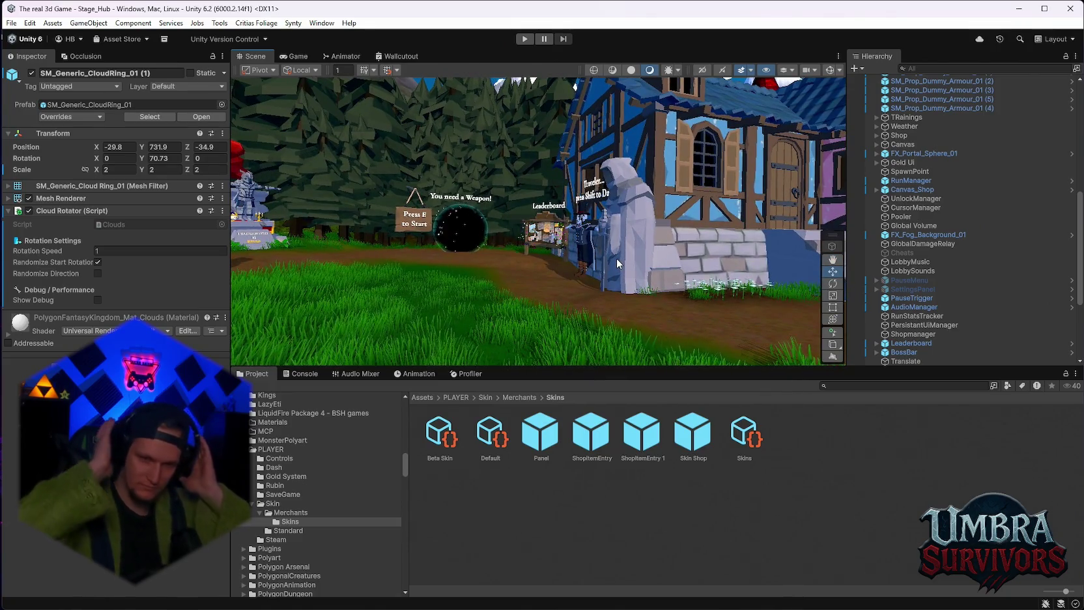
mouse_move(618, 263)
mouse_down()
mouse_move(621, 213)
mouse_move(426, 207)
mouse_move(533, 177)
mouse_move(545, 225)
mouse_move(535, 200)
mouse_move(509, 208)
mouse_move(613, 209)
mouse_move(611, 222)
mouse_up()
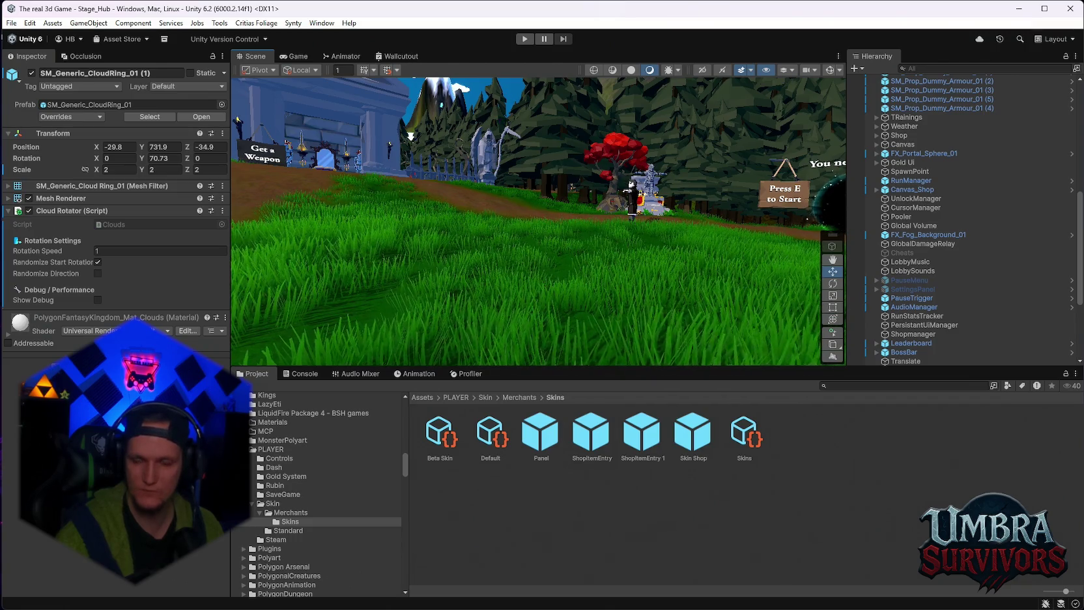
scroll(677, 218, down, 2)
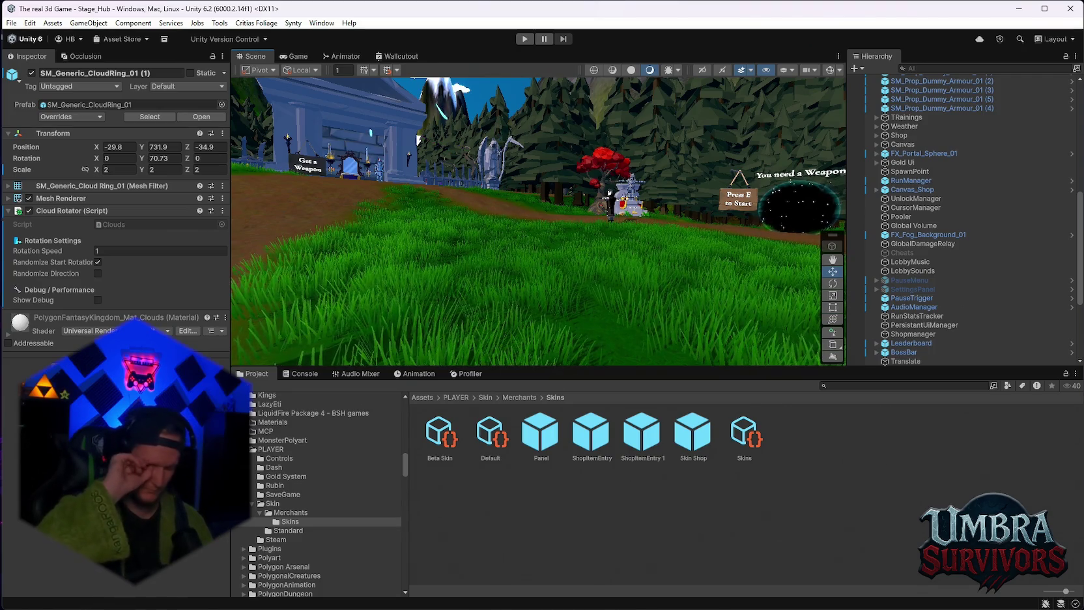
mouse_move(652, 248)
mouse_down()
mouse_move(448, 288)
mouse_move(571, 214)
mouse_up()
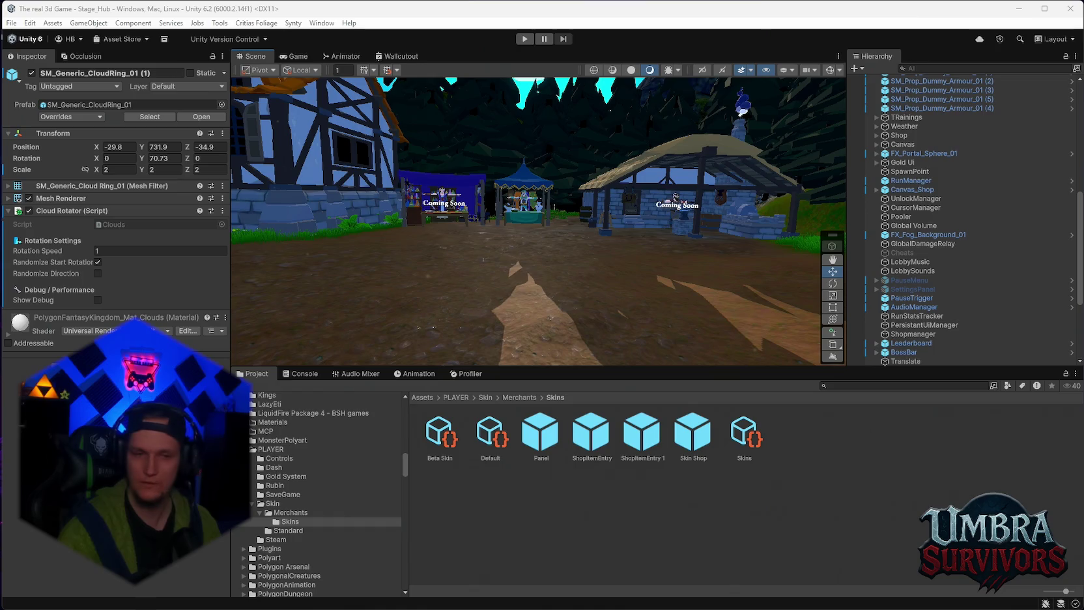
scroll(911, 206, up, 3)
scroll(912, 206, up, 5)
scroll(908, 236, down, 10)
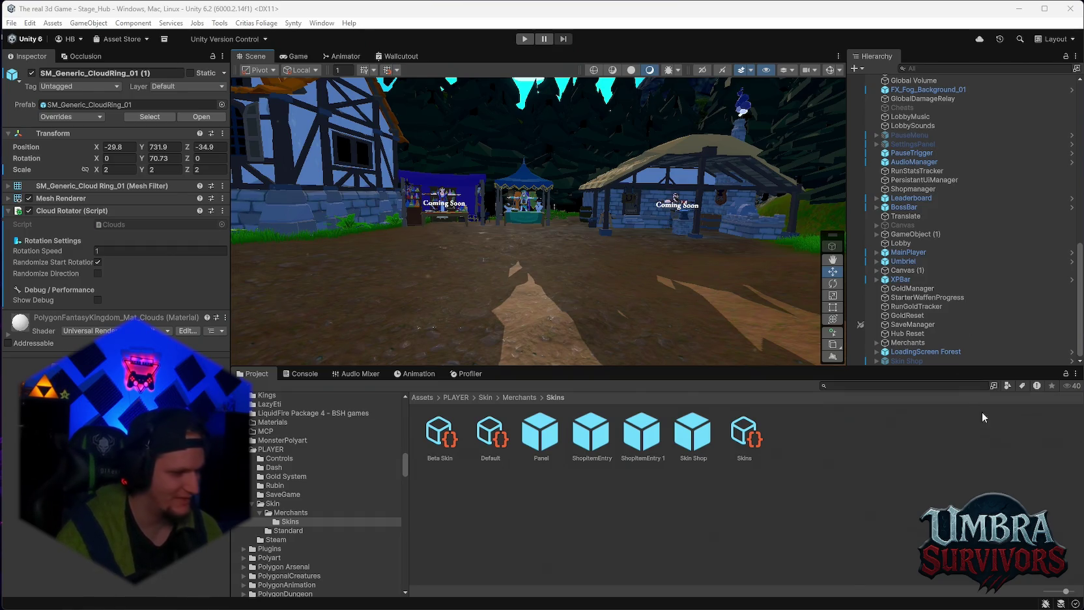
Step: Lower the scene camera to face the village houses, then select MainPlayer for inspection
scroll(652, 317, down, 2)
mouse_move(625, 315)
mouse_down()
mouse_move(590, 307)
mouse_move(587, 293)
mouse_move(622, 319)
mouse_move(626, 349)
mouse_up()
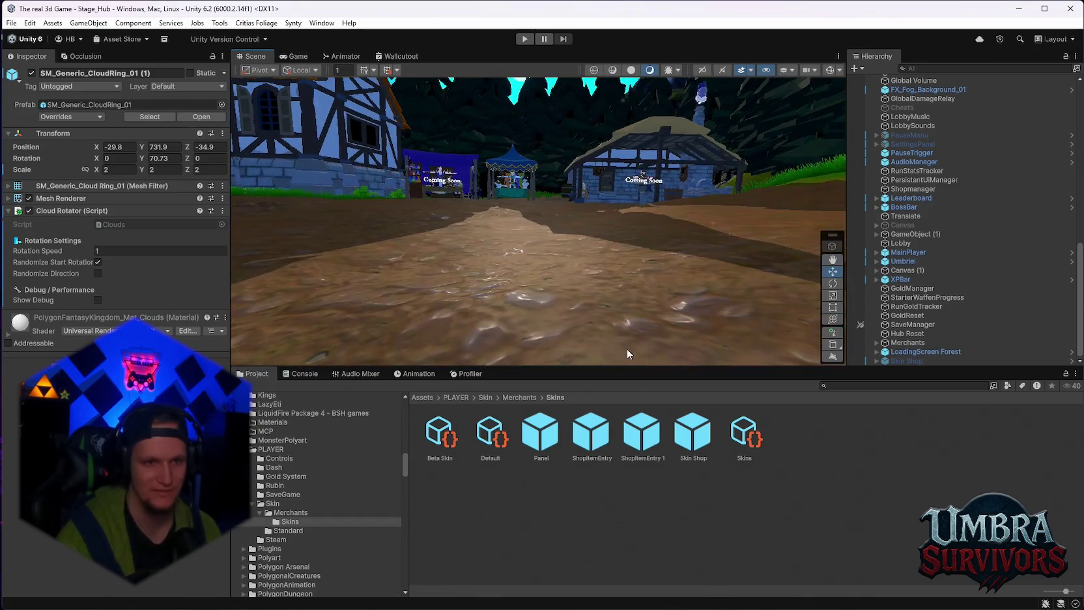
scroll(625, 254, down, 2)
scroll(627, 189, down, 2)
mouse_move(627, 185)
mouse_down()
mouse_move(723, 186)
mouse_move(672, 207)
mouse_up()
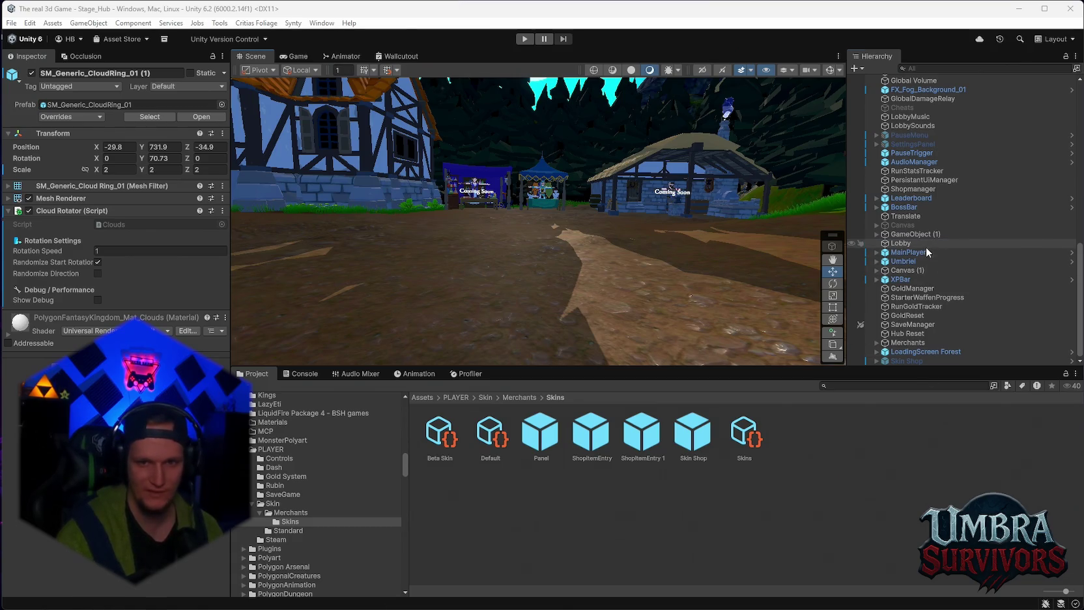
drag(916, 244, 906, 256)
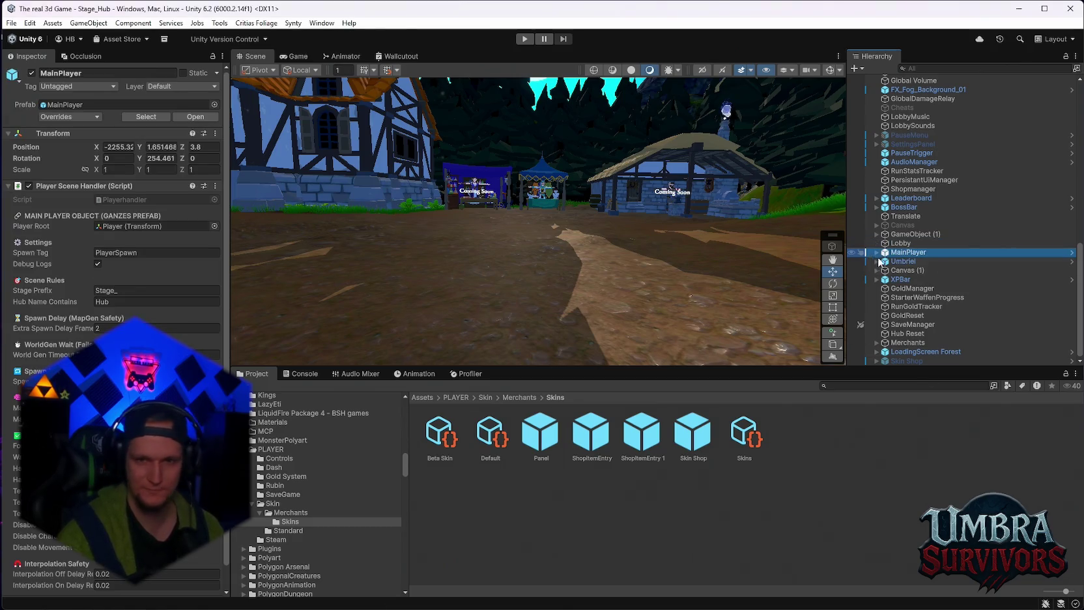
Step: Expand MainPlayer, select its Player child and open the Smooth Player Movement script via Edit Script
click(877, 253)
click(901, 272)
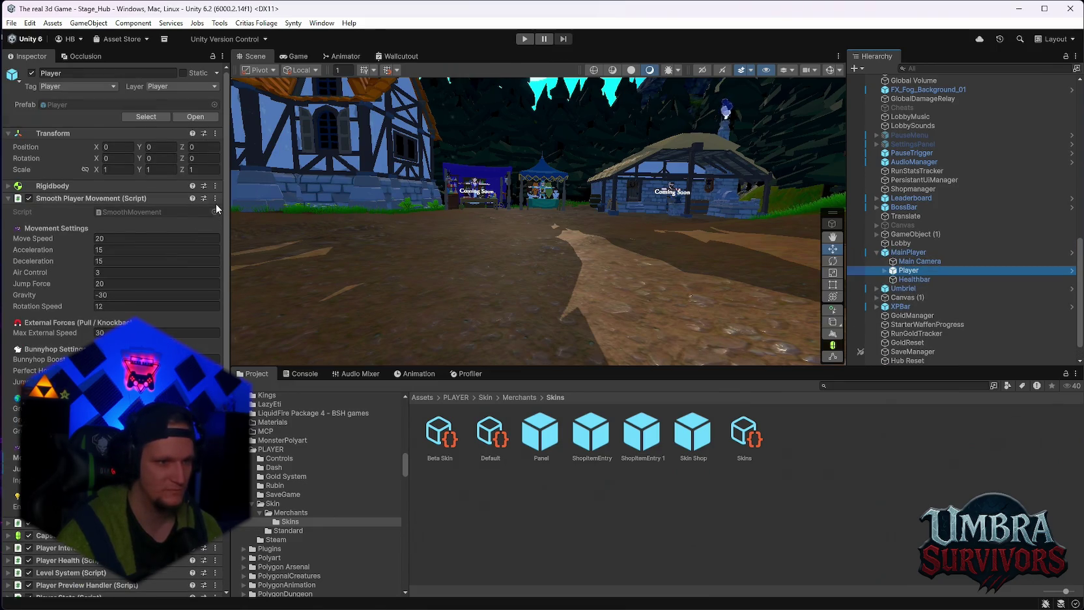
scroll(161, 258, down, 2)
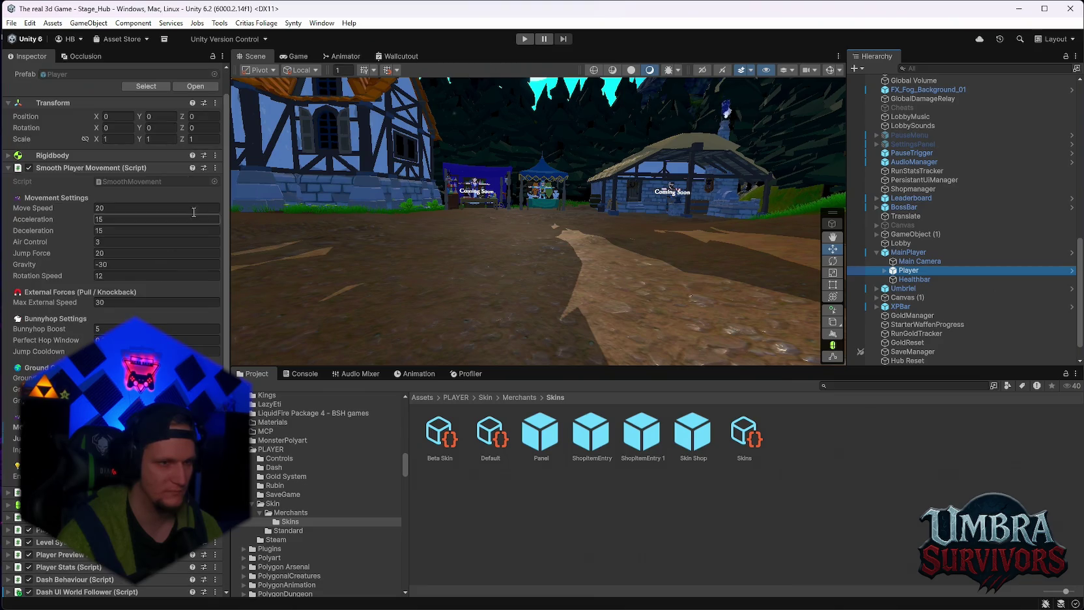
click(215, 168)
click(240, 320)
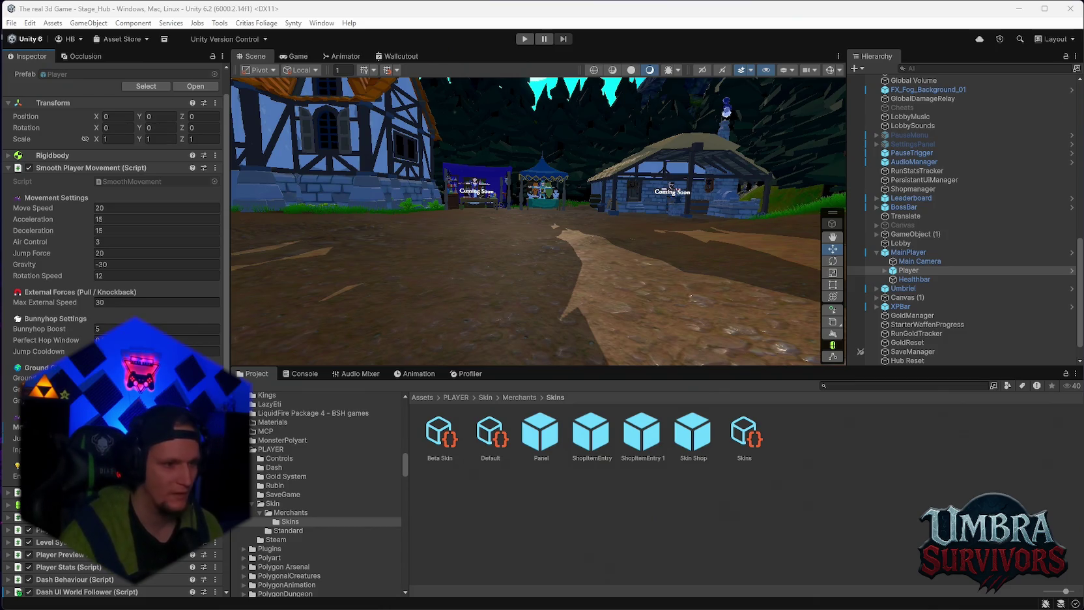
Step: Scroll to the Weapon Inventory component and open then dismiss its options menu
scroll(110, 261, down, 10)
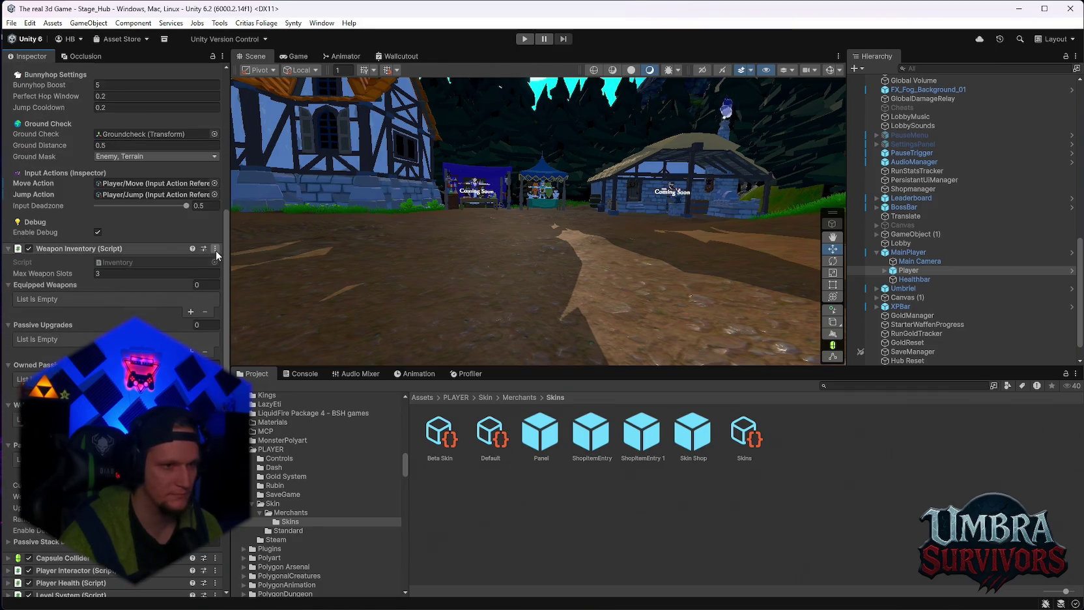
click(216, 250)
click(286, 388)
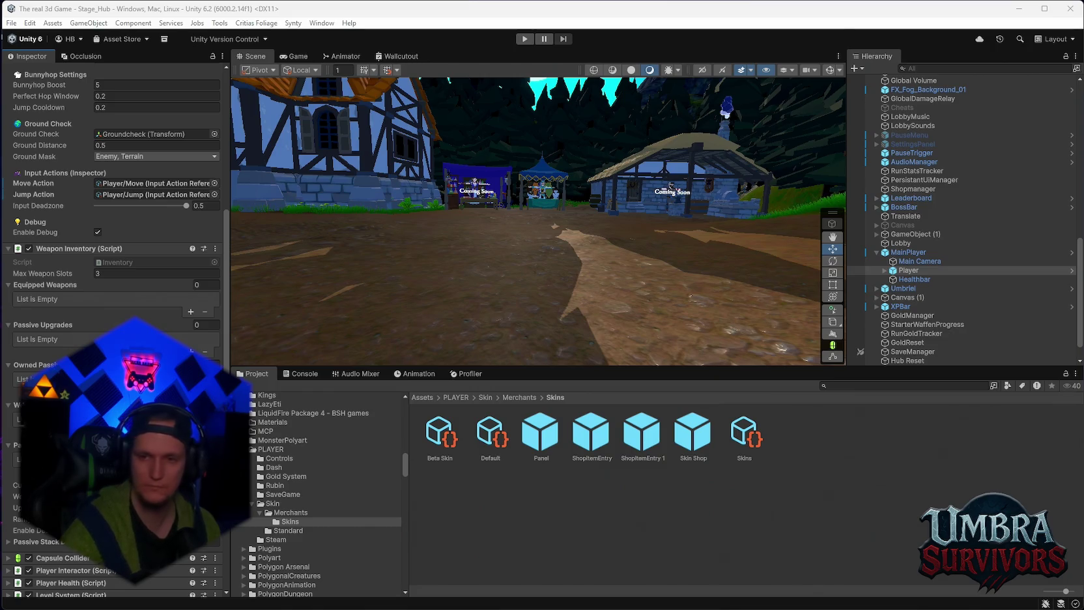
scroll(114, 326, down, 1)
scroll(114, 293, down, 3)
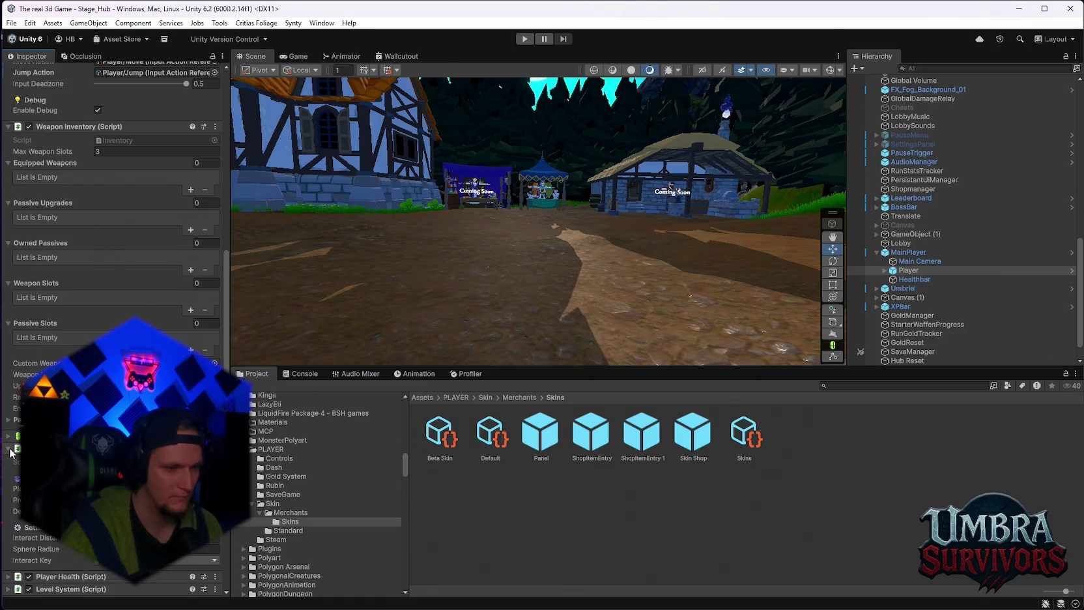
Step: Collapse one component and open the next component's script in the code editor
scroll(12, 454, down, 1)
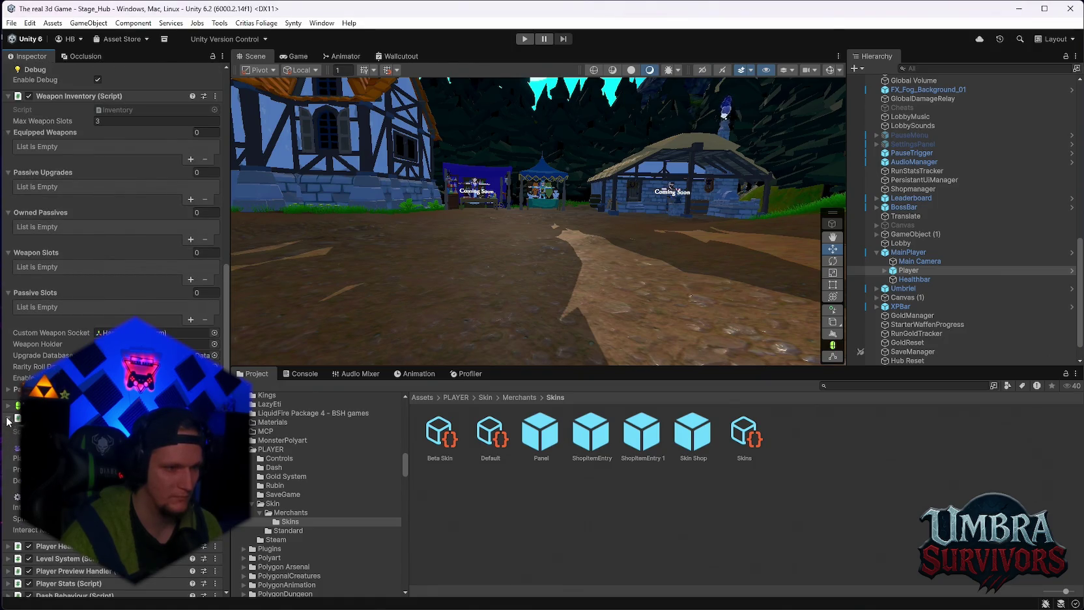
click(8, 419)
click(8, 431)
click(215, 430)
click(255, 583)
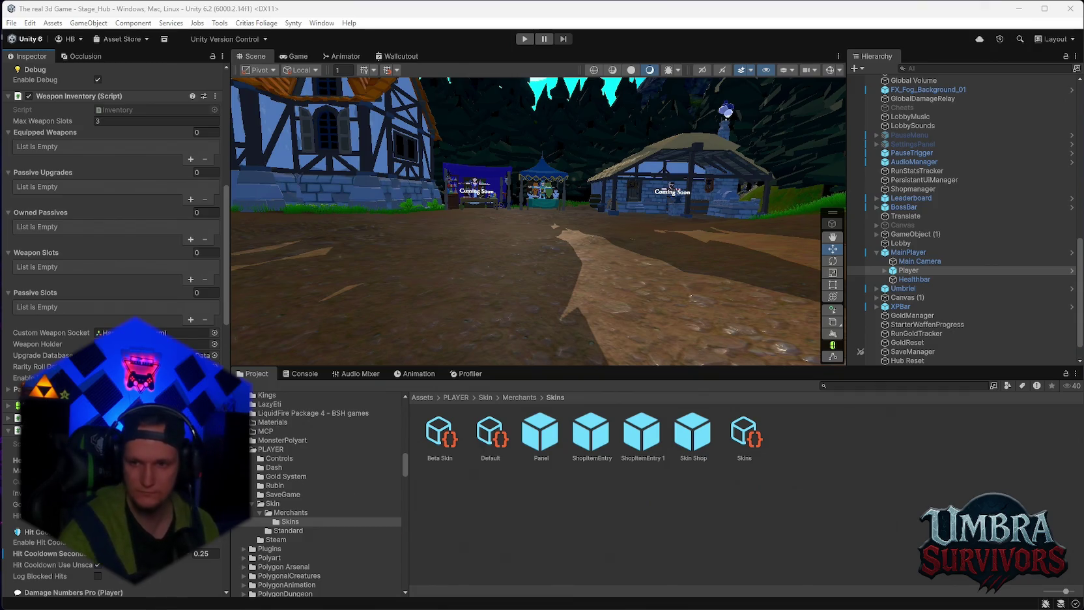
scroll(47, 310, down, 3)
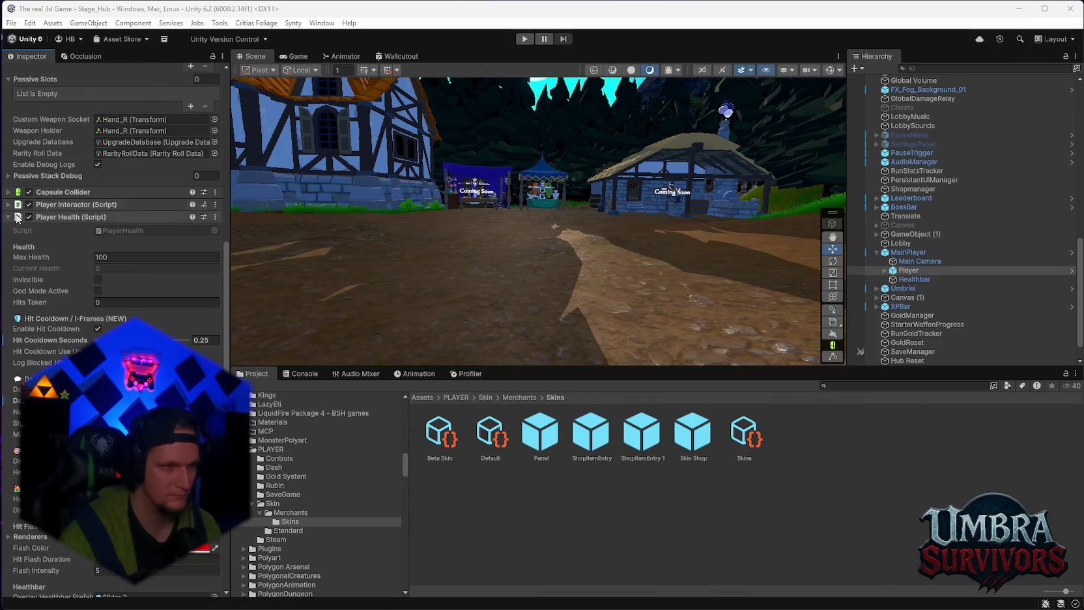
scroll(47, 310, up, 2)
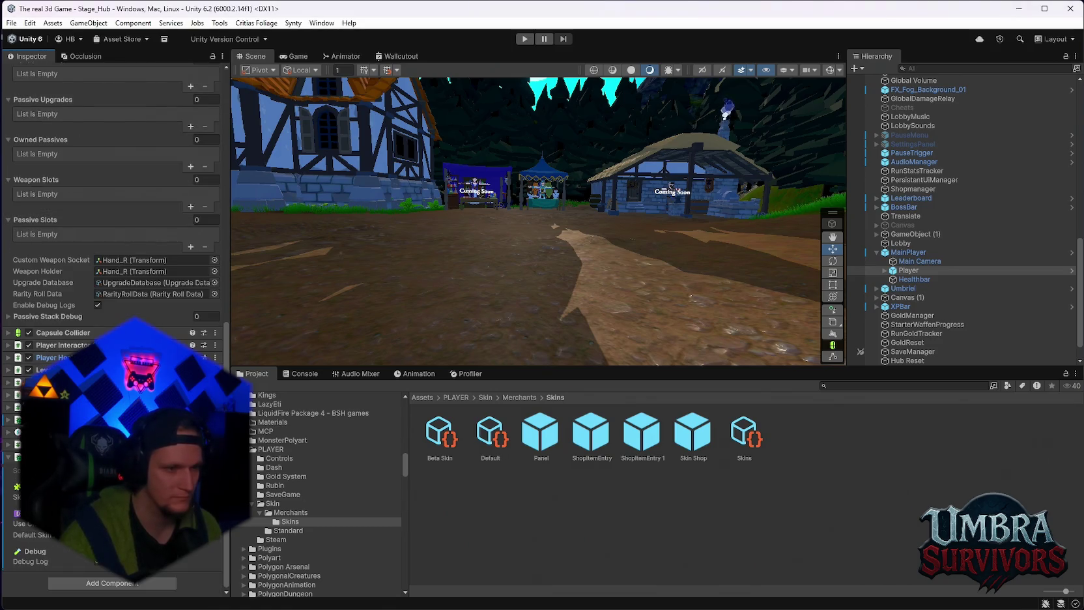
Step: Expand the Level System settings to review them, then collapse them again
click(8, 370)
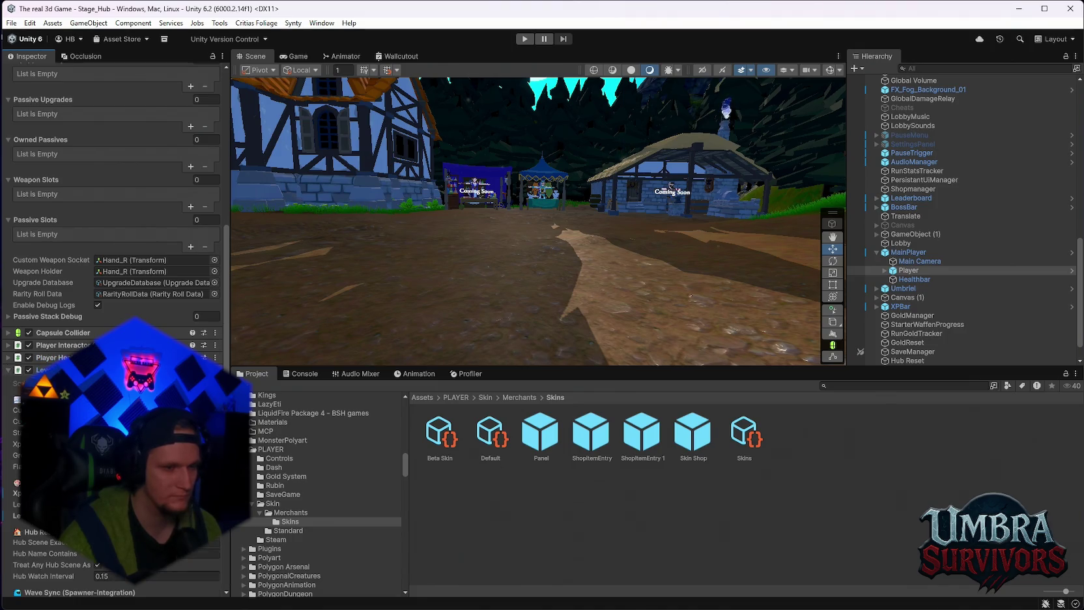
scroll(13, 374, down, 3)
scroll(8, 330, down, 1)
scroll(8, 329, up, 1)
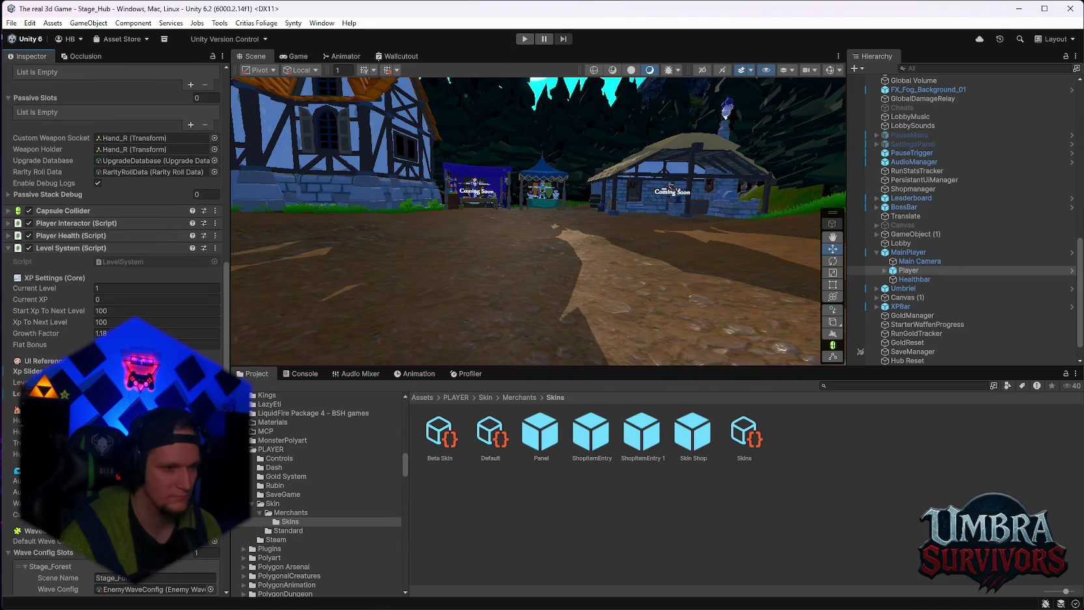
click(9, 250)
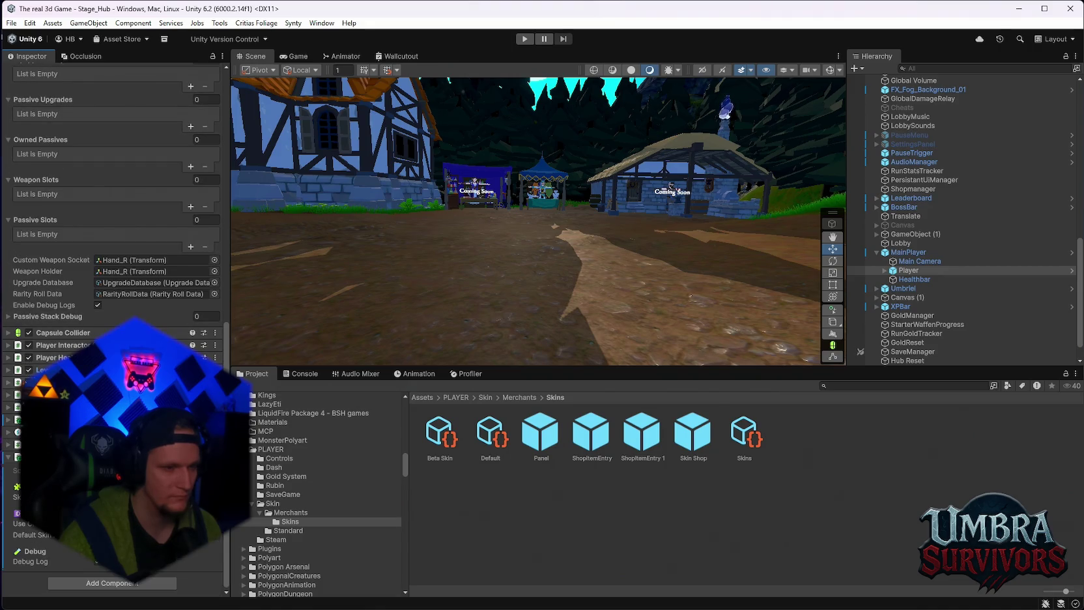
Step: Expand Player Preview Handler to show Hand_R and its weapon offsets, then collapse Weapon Offsets
click(11, 384)
scroll(11, 384, down, 8)
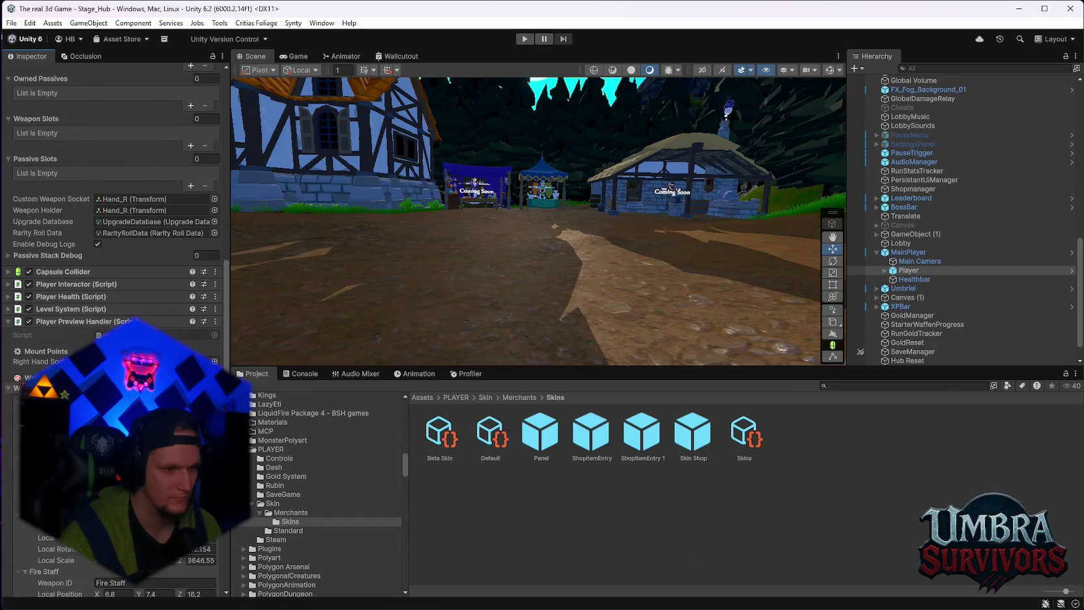
scroll(114, 326, up, 4)
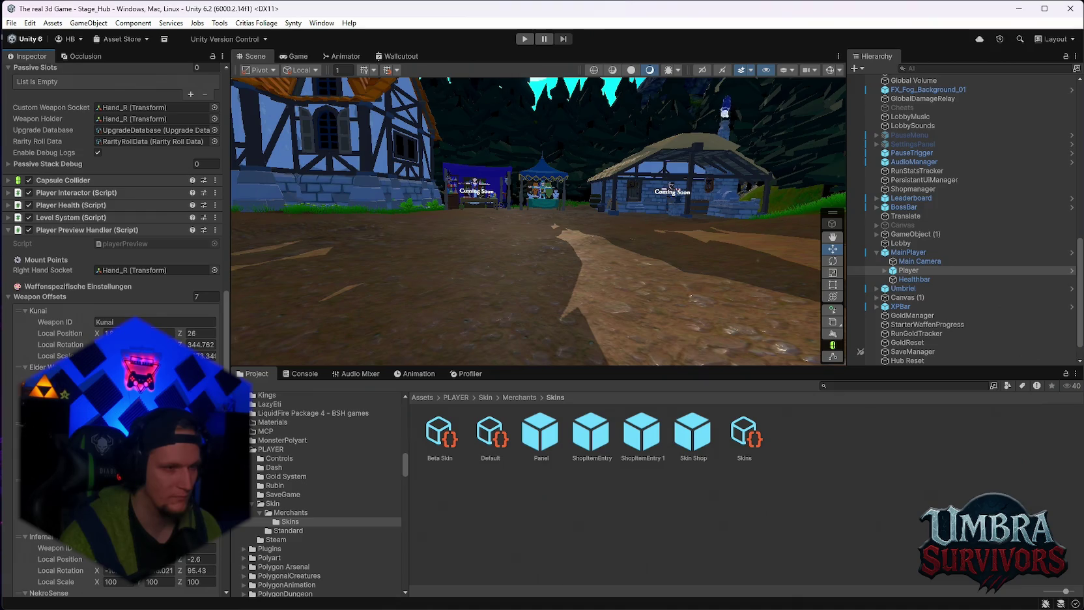
click(215, 230)
key(Escape)
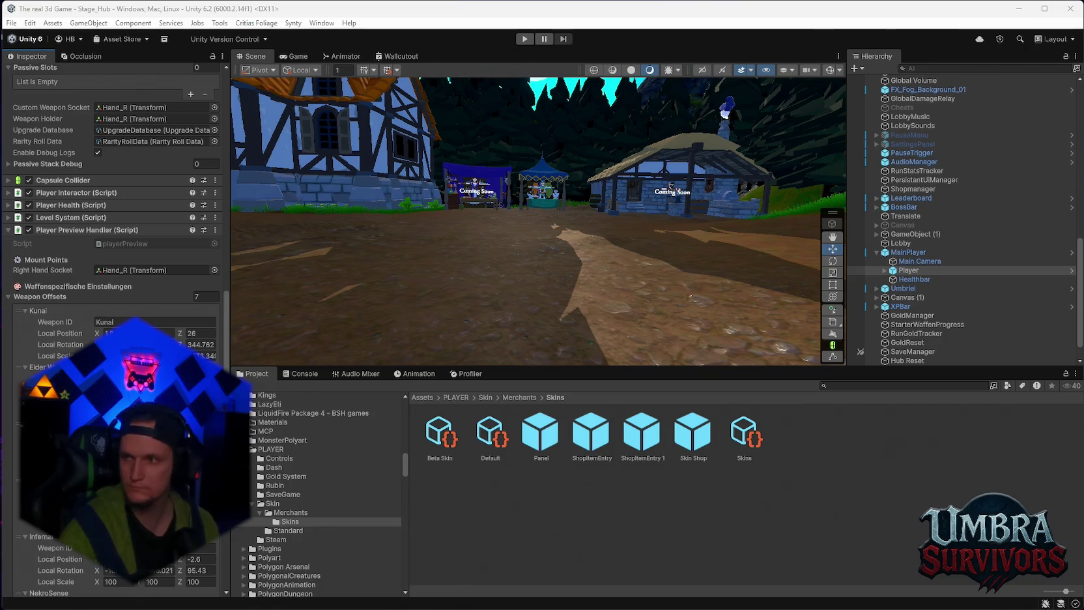
click(10, 297)
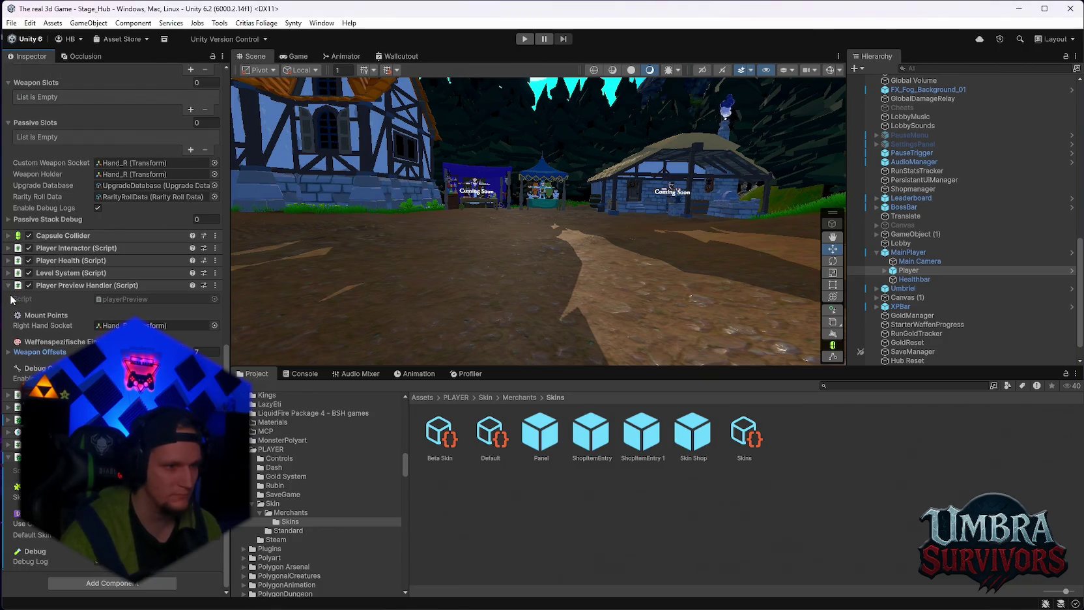
Step: Expand Dash Behaviour and open its script in the code editor via Edit Script
click(9, 407)
click(215, 407)
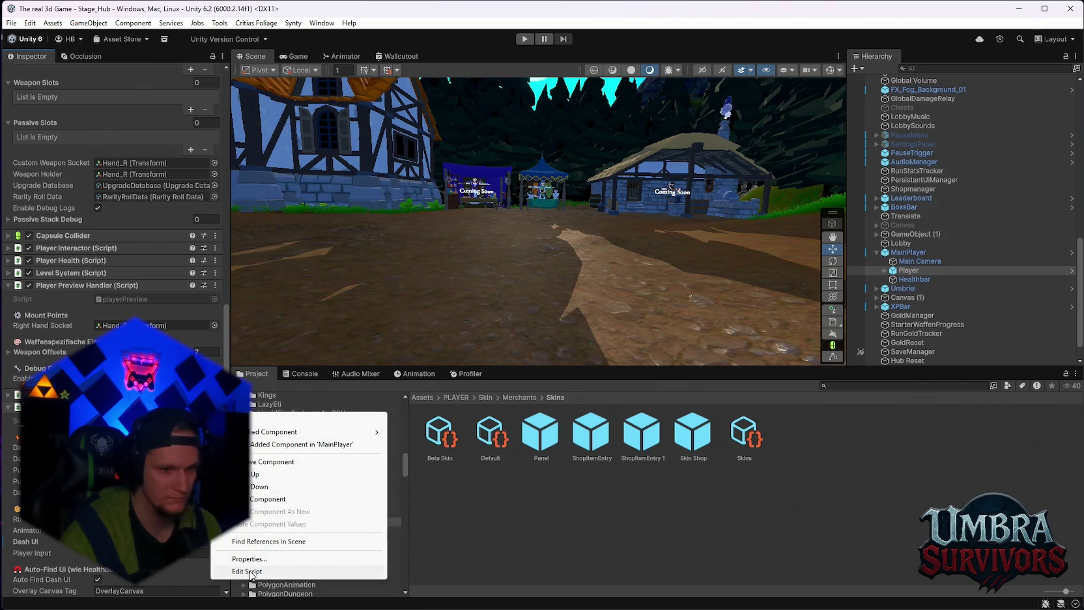
click(251, 572)
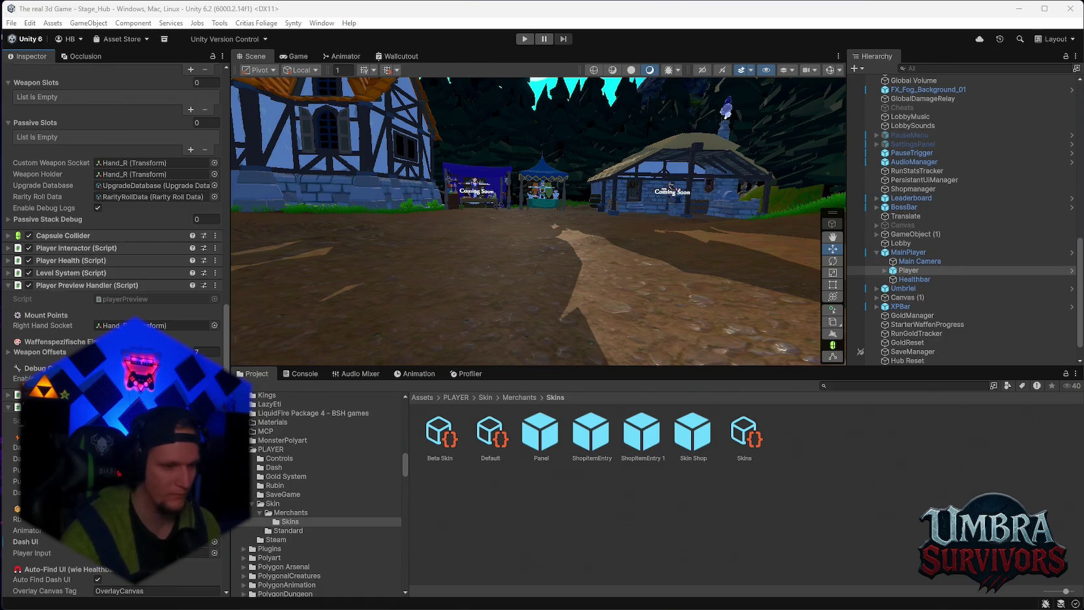
Step: Scroll through the Inspector and Project tree, then switch to the Game view
scroll(114, 326, down, 5)
scroll(114, 326, down, 1)
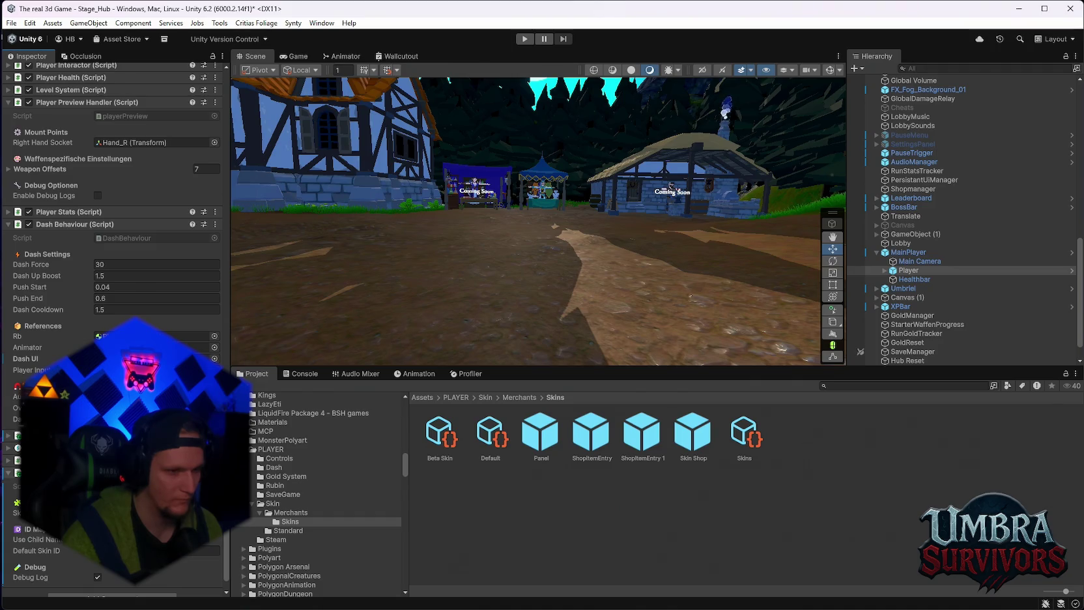
scroll(114, 326, down, 1)
mouse_move(157, 470)
mouse_down()
mouse_move(247, 453)
mouse_move(130, 509)
mouse_up()
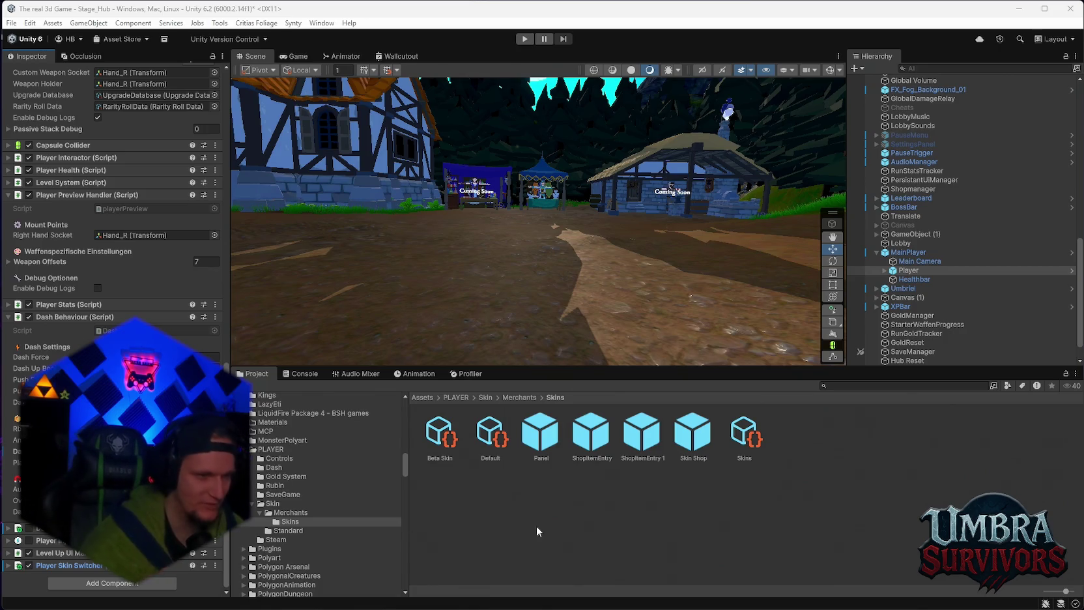
scroll(345, 414, down, 3)
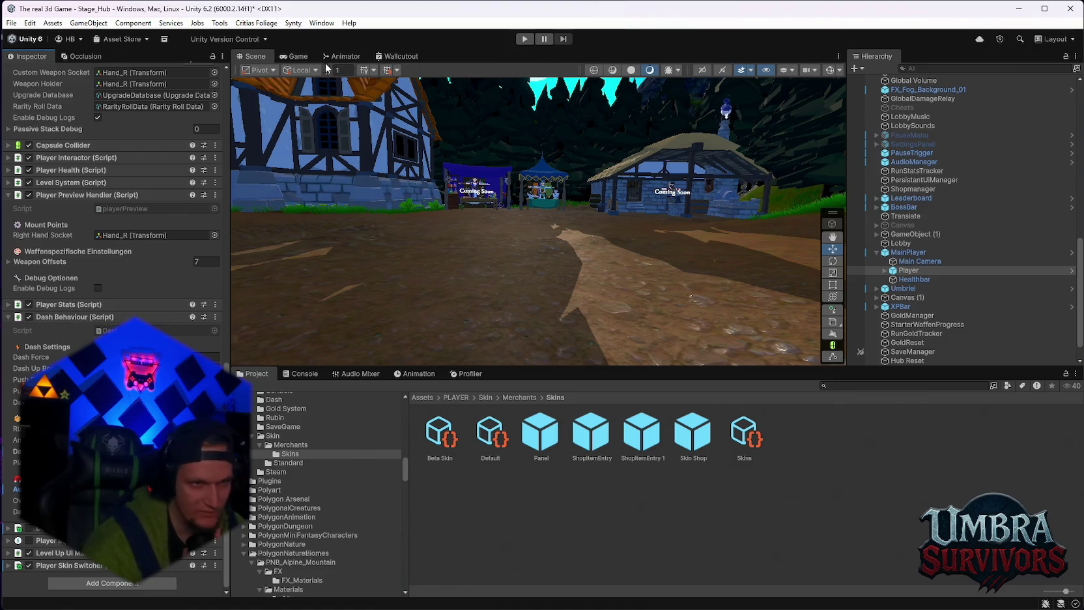
click(295, 56)
Step: Return to the Scene view and inspect Player's Skin_Beta, then Skin_Default children
click(252, 57)
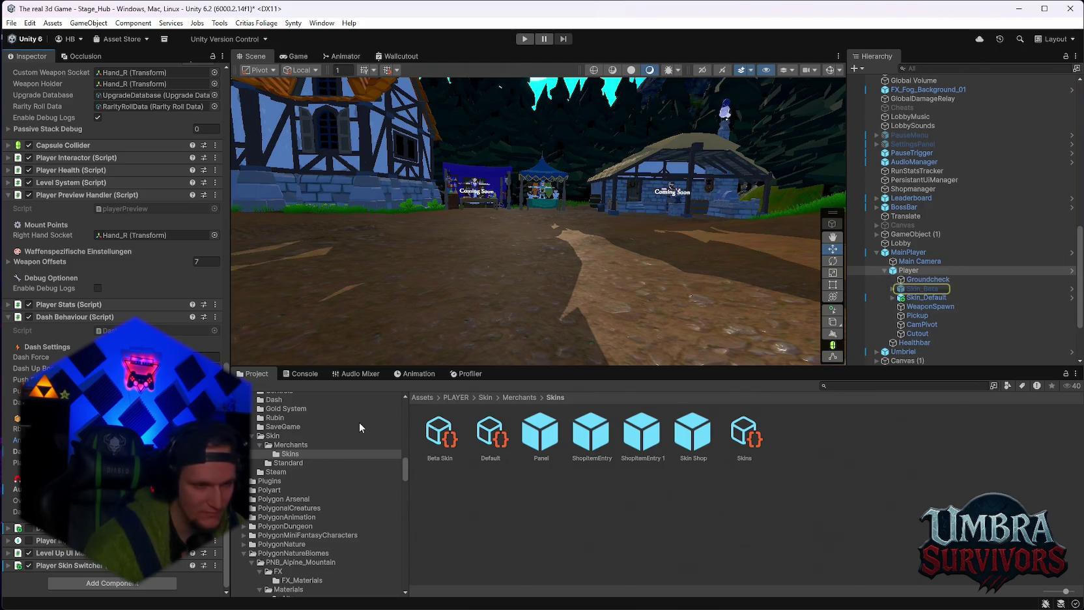
click(925, 288)
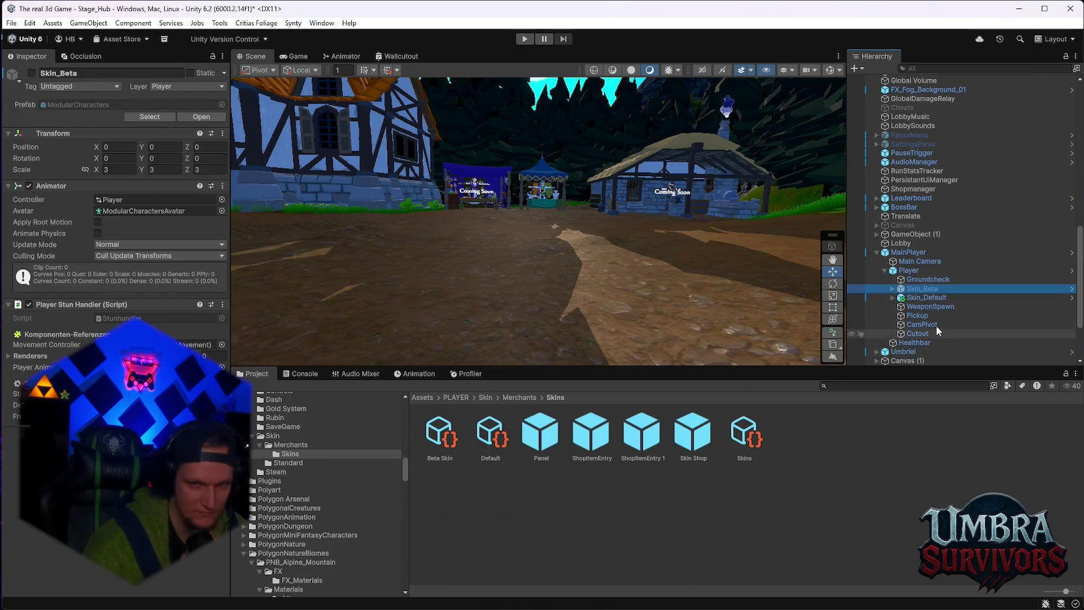
click(923, 298)
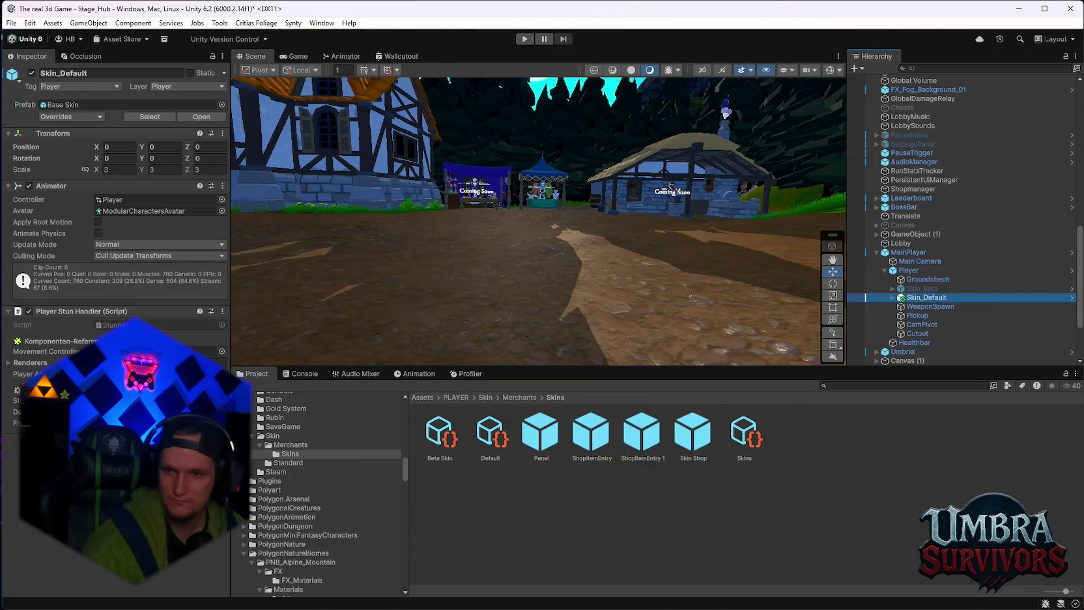
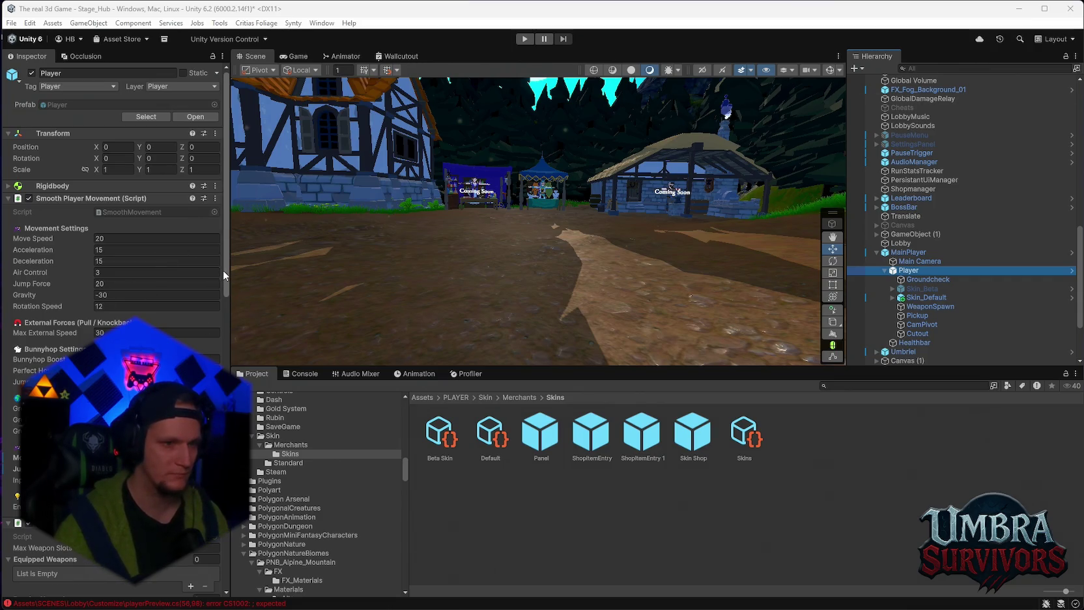
Step: Open the Weapon Inventory script in the code editor with Edit Script, then show the console's compile error
drag(224, 270, 224, 397)
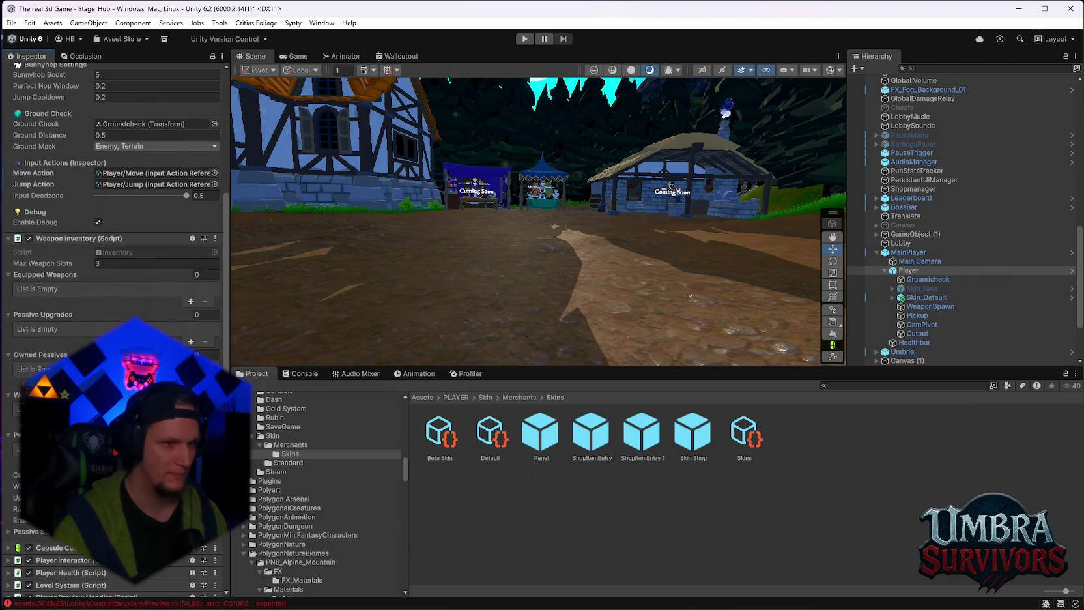
click(216, 239)
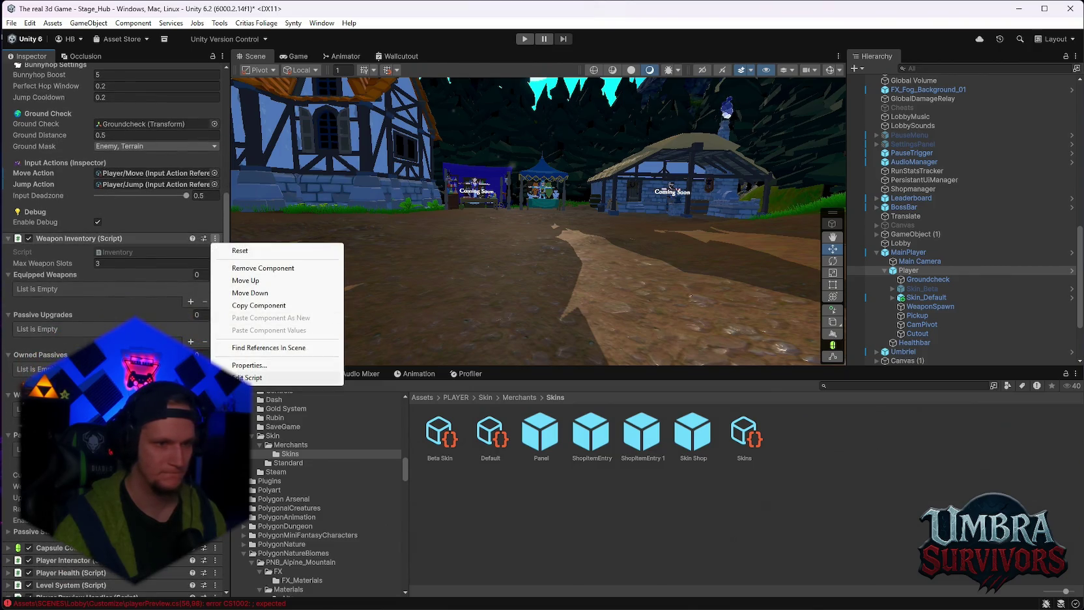
click(245, 377)
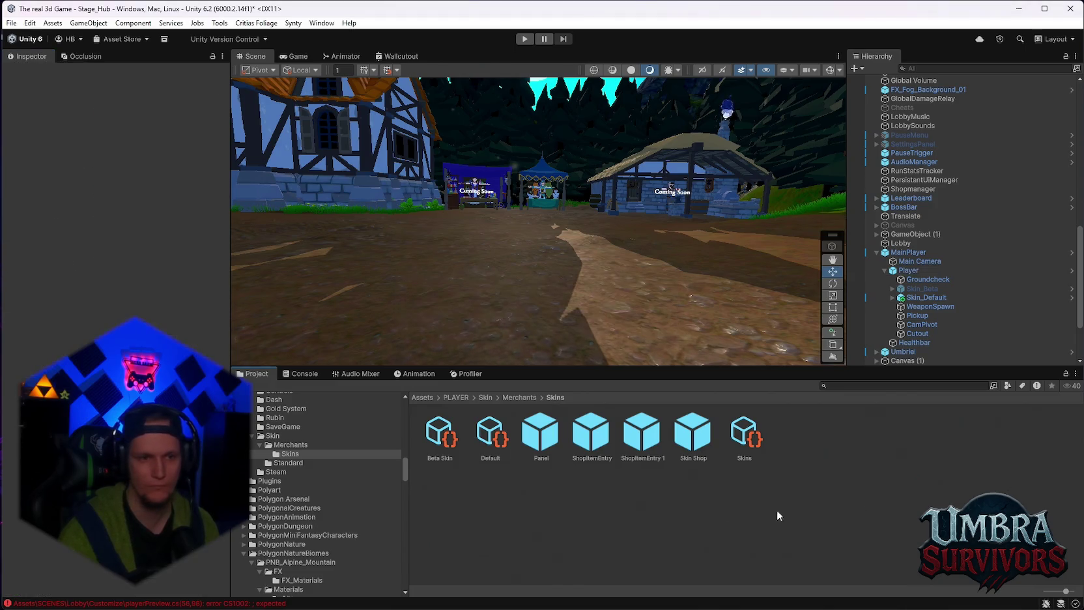
click(150, 603)
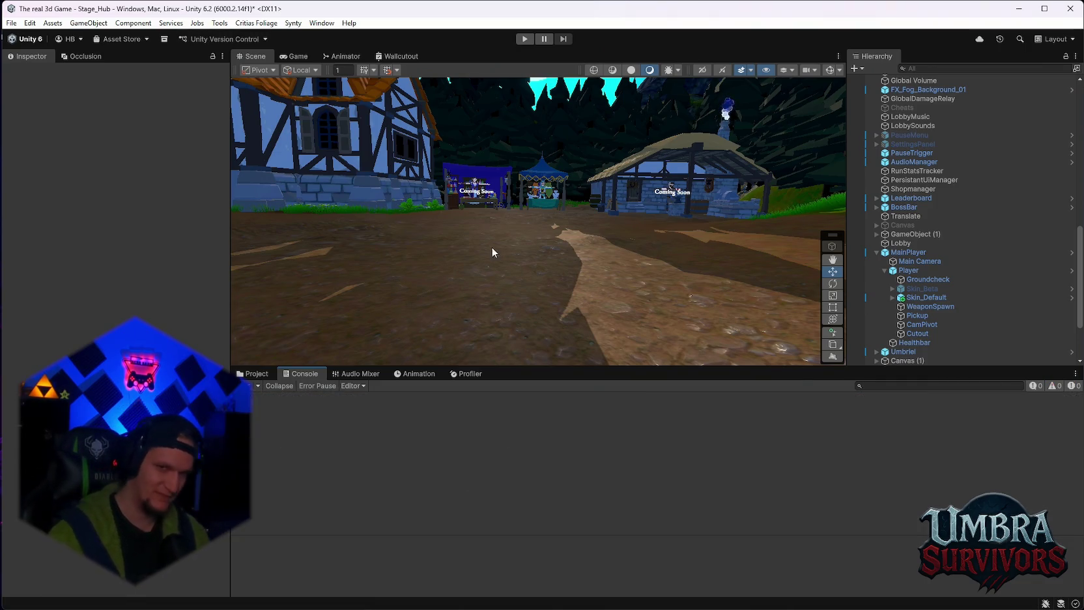
Step: Inspect the components of Skin_Default and the Player object
scroll(867, 196, down, 3)
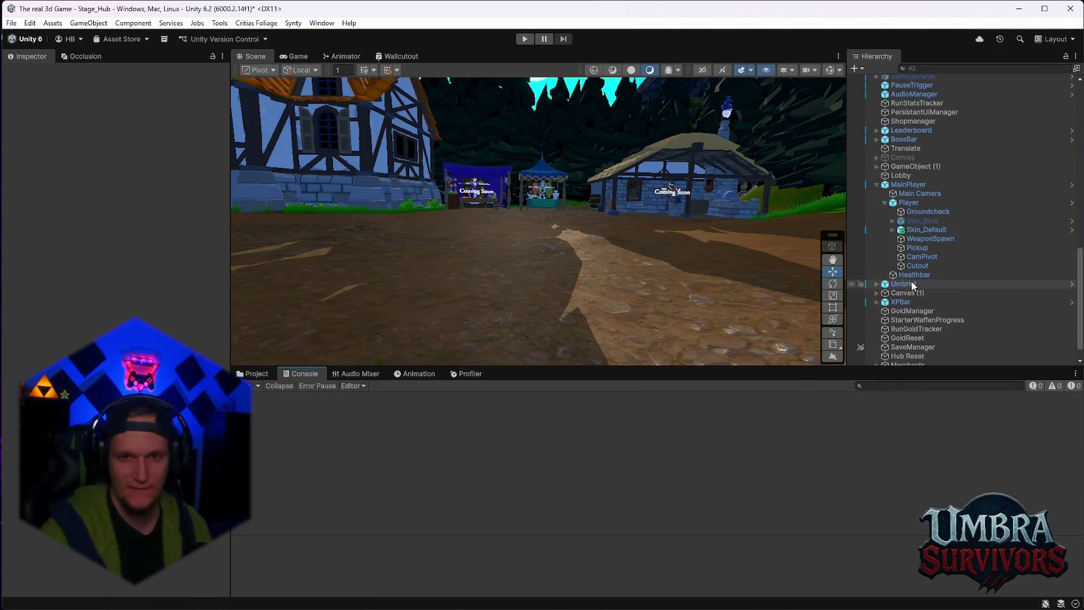
click(933, 229)
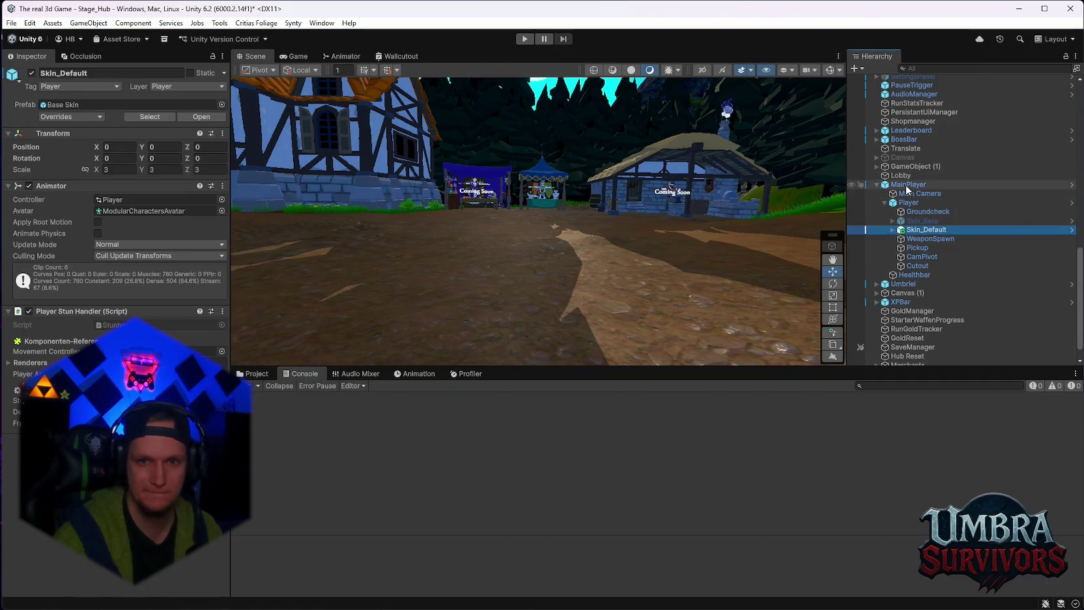
scroll(907, 189, up, 3)
click(906, 271)
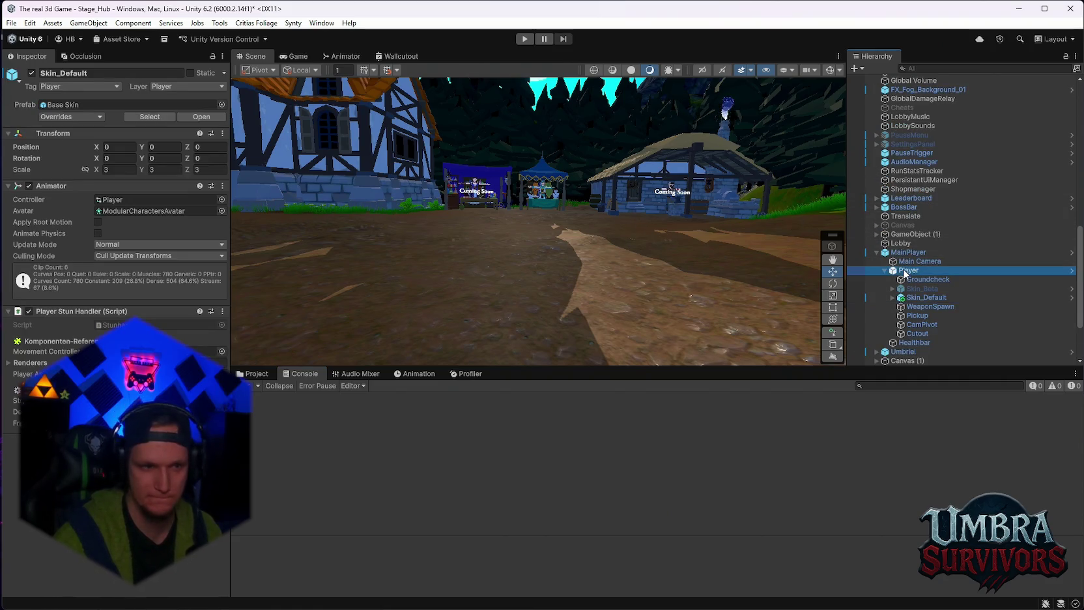
scroll(117, 196, down, 5)
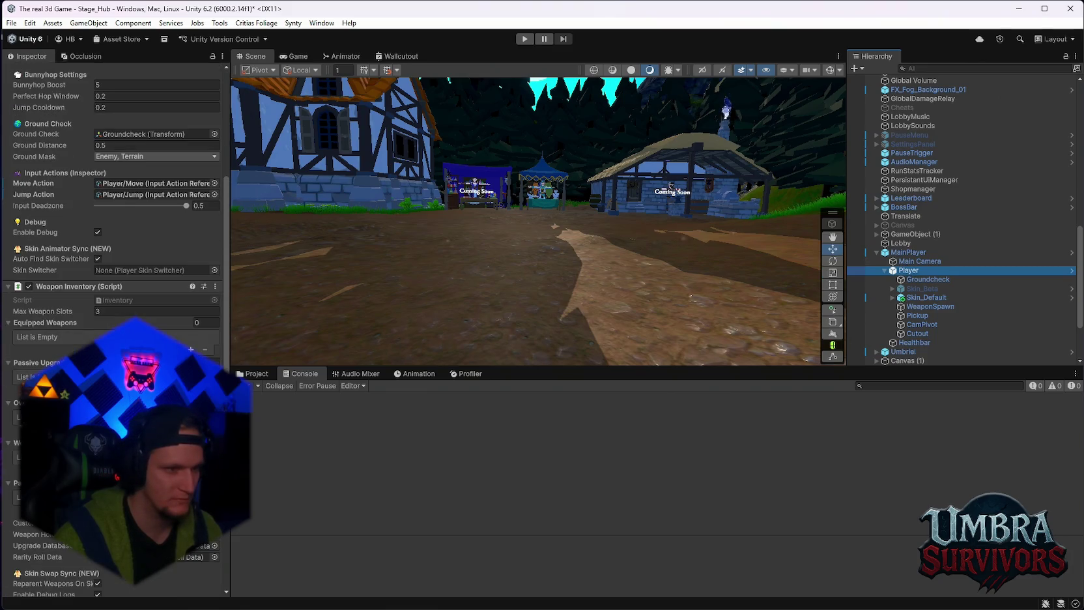
scroll(37, 362, down, 10)
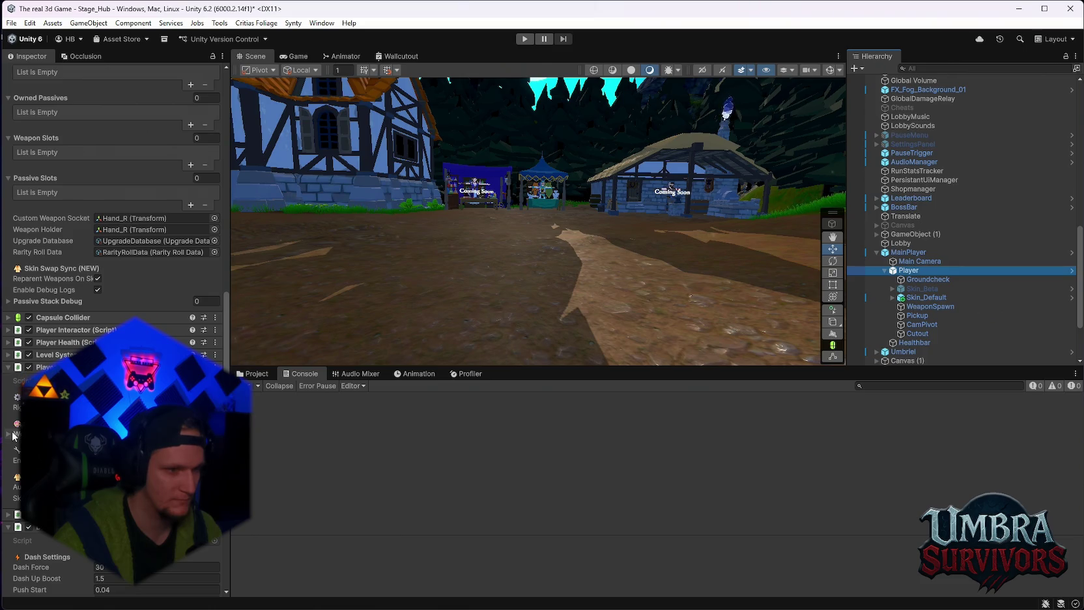
scroll(13, 437, down, 3)
Step: Review the Player's expanded Weapon Offsets list, then start the hub scene in play mode
click(8, 282)
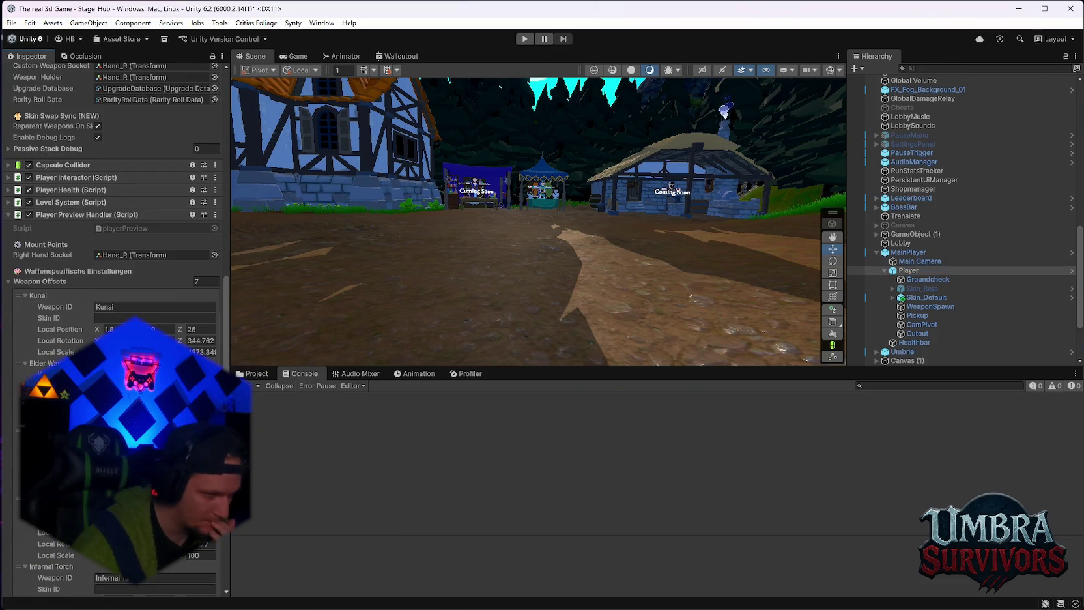
scroll(111, 260, down, 3)
scroll(110, 261, down, 3)
scroll(111, 261, down, 1)
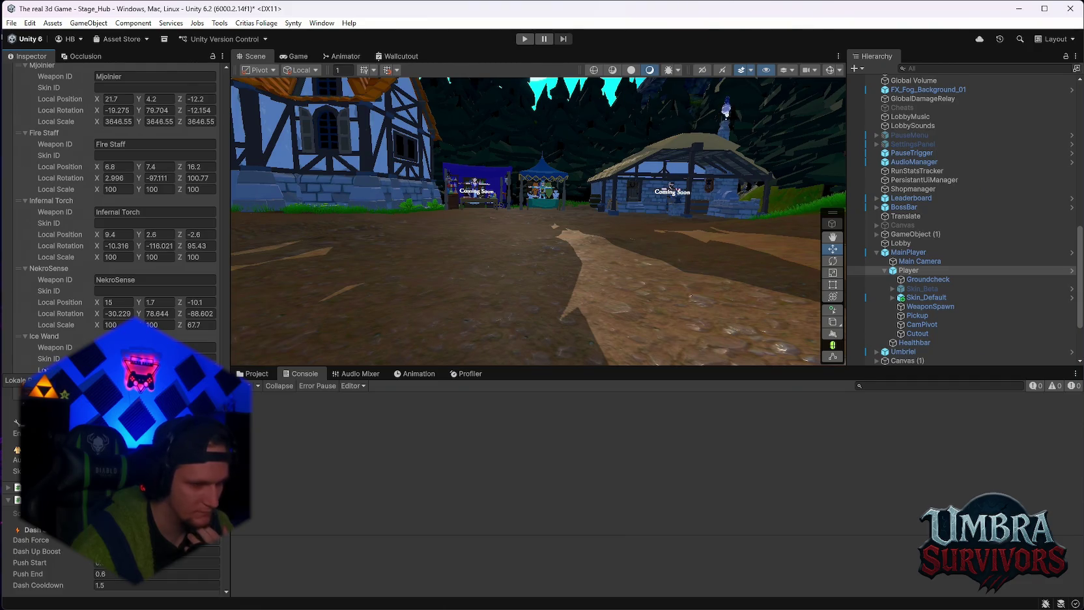
scroll(111, 196, up, 4)
click(525, 39)
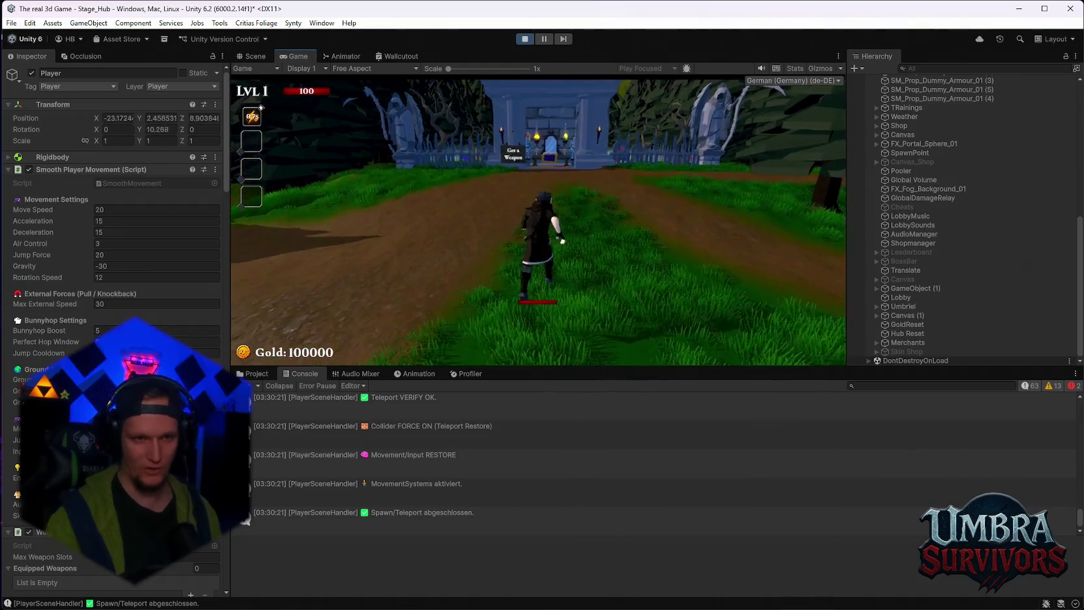
Step: Walk into the shrine and apply the Beta Skin from the customization book's Skins page
key(w)
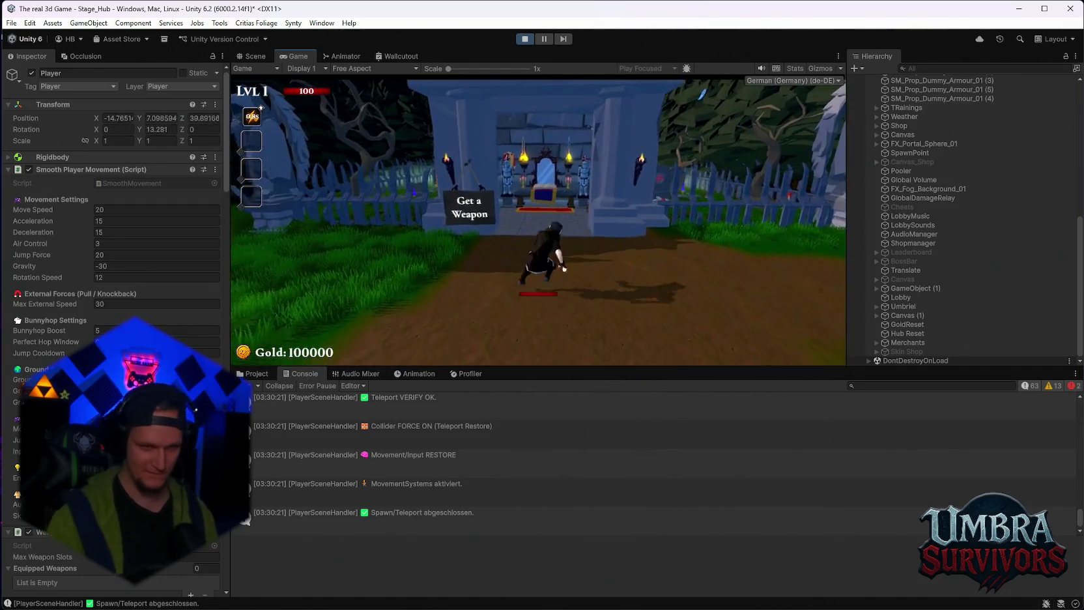
key(w)
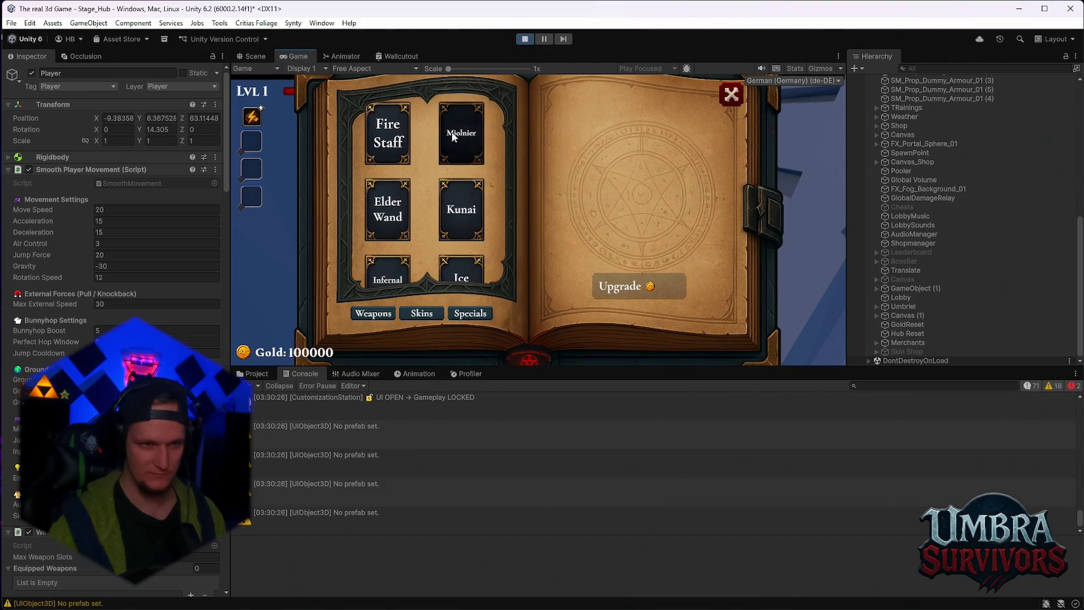
click(434, 323)
click(472, 128)
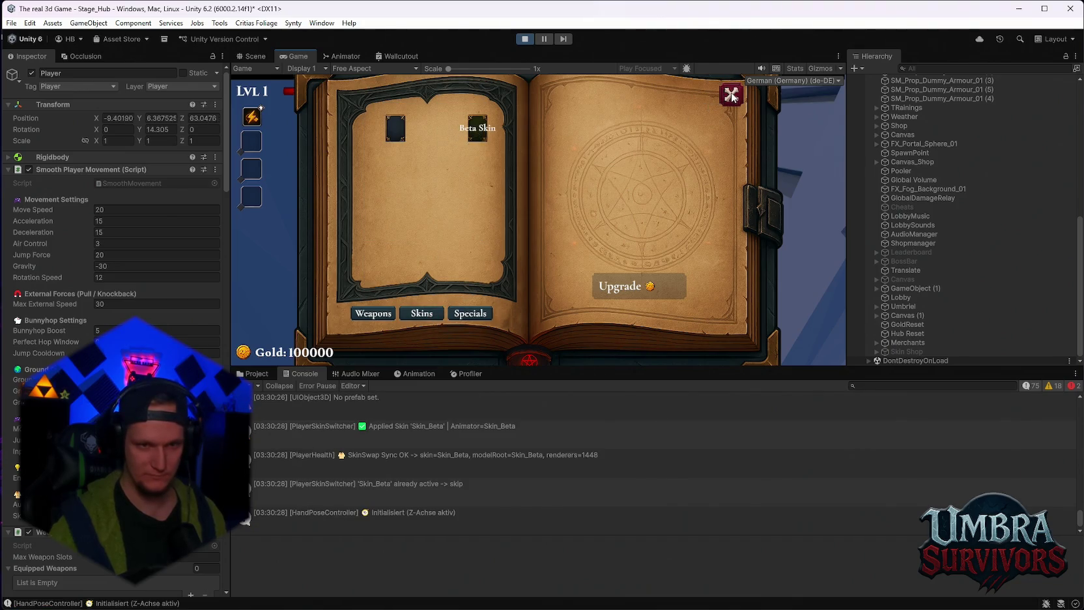
key(Escape)
Step: Run along the forest path, return to the shrine and switch back to the Default skin
key(s)
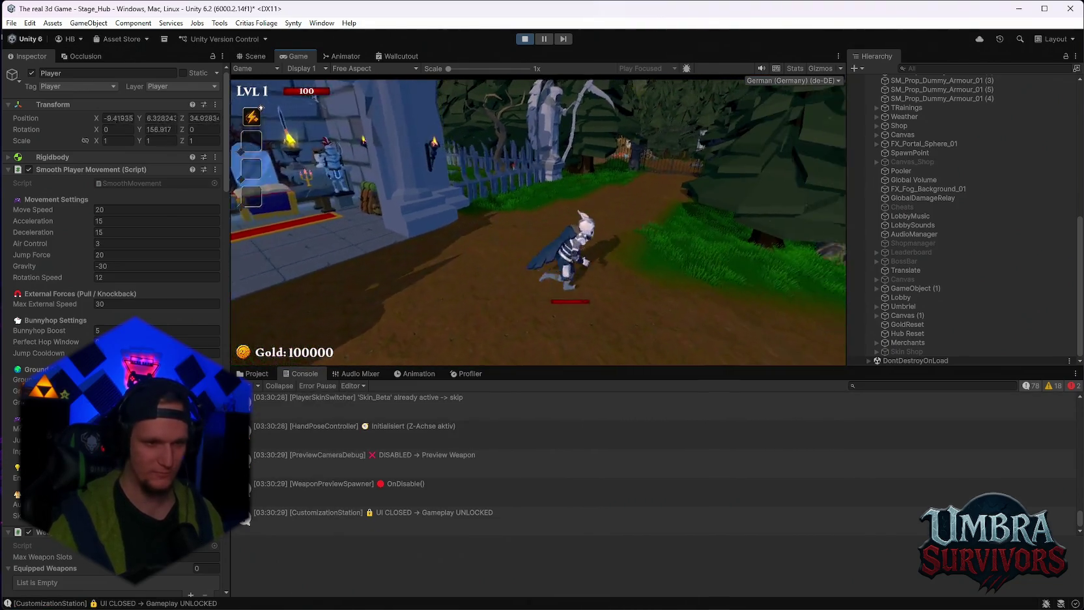
key(space)
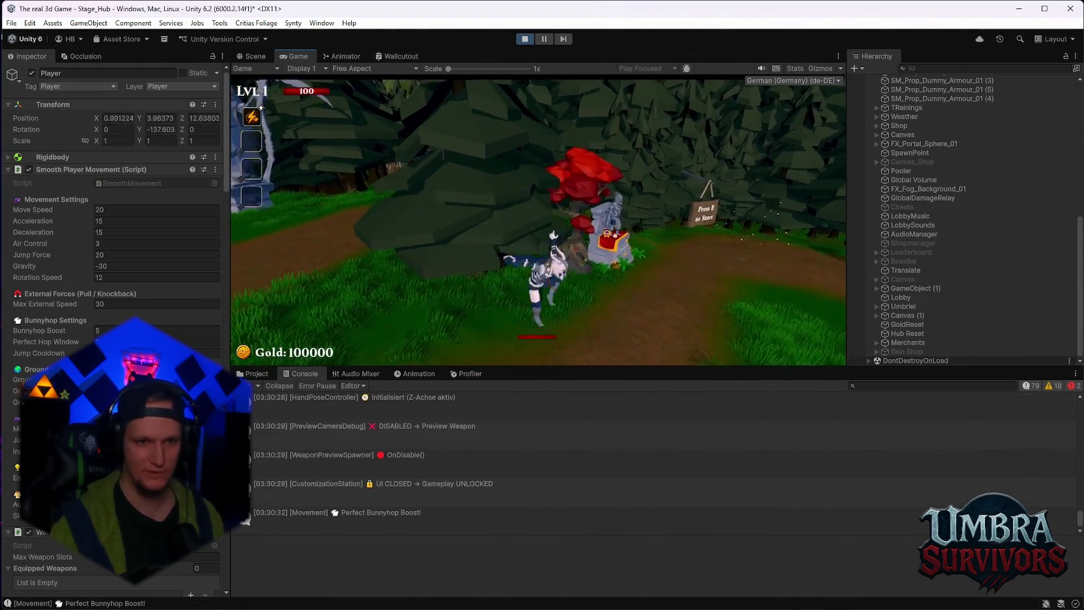
key(w)
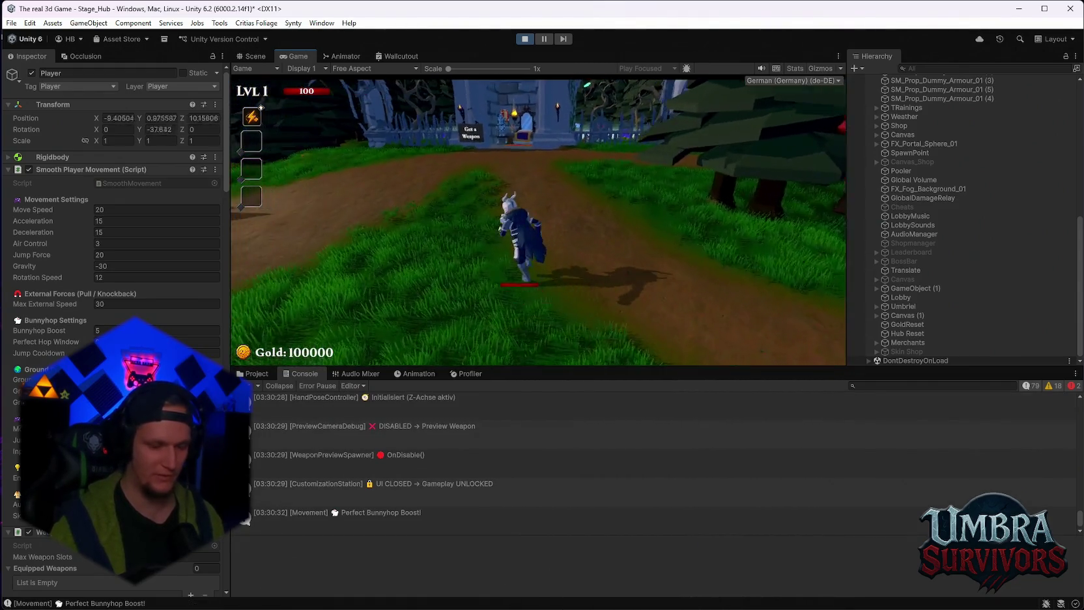
key(w)
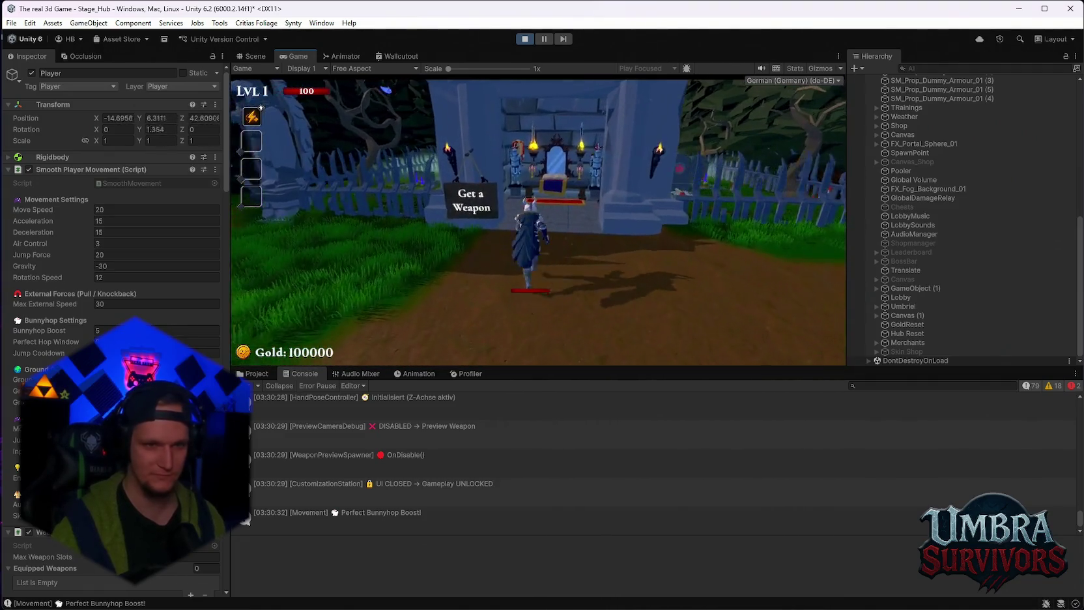
key(w)
key(e)
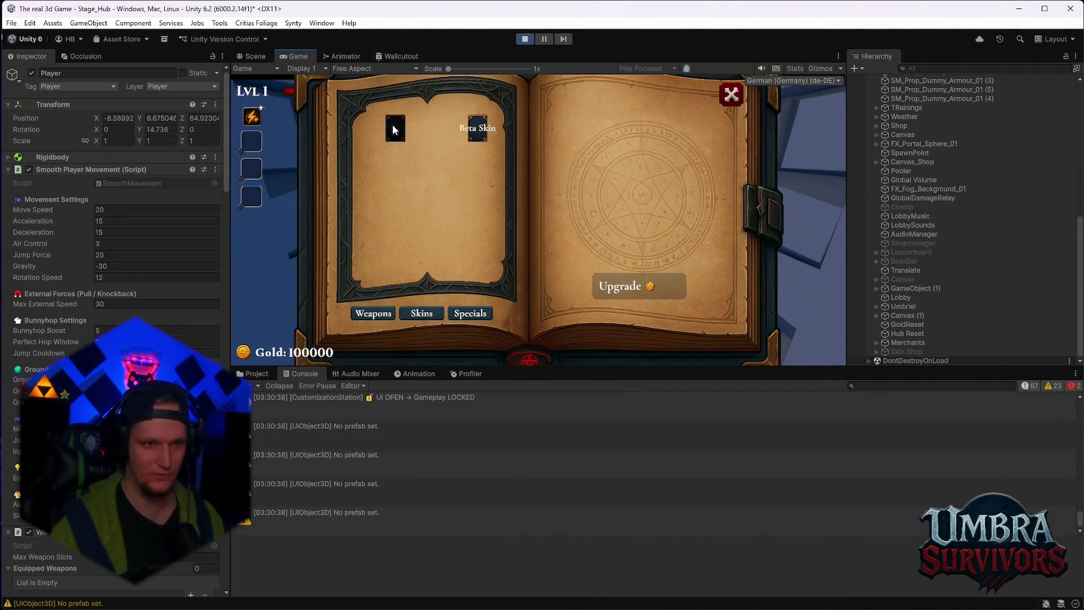
click(729, 98)
Step: Run the player through the hub toward the crypt, pause the game, then stop play mode
key(w)
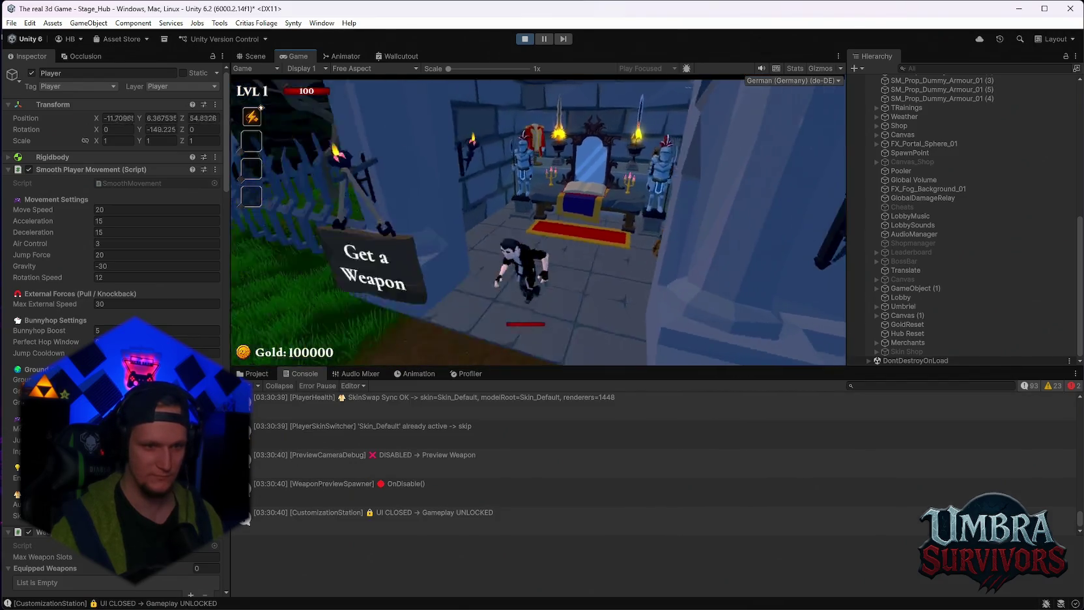
key(w)
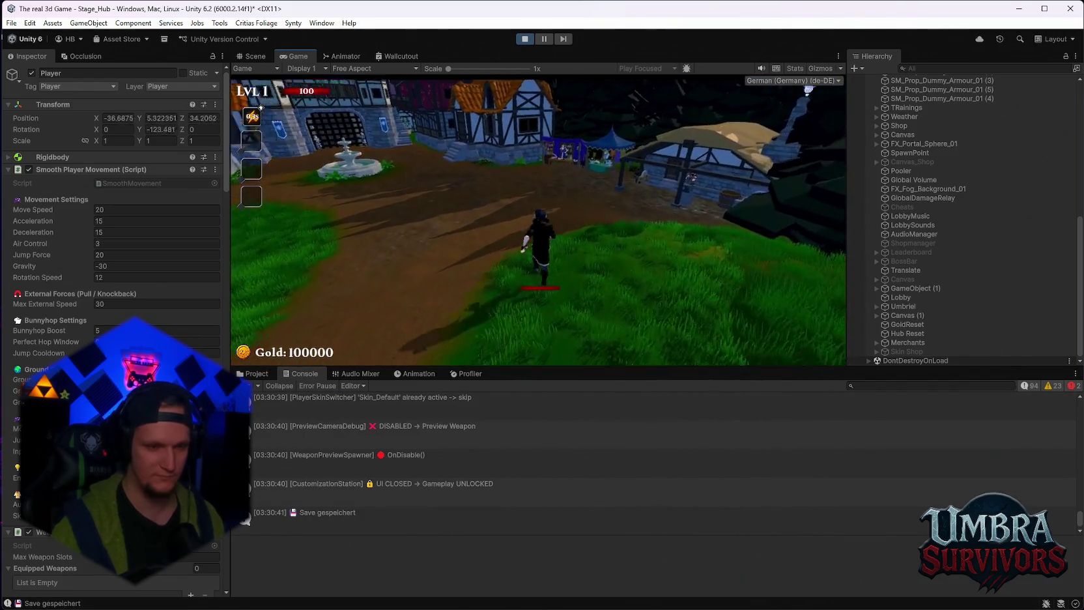
key(w)
key(space)
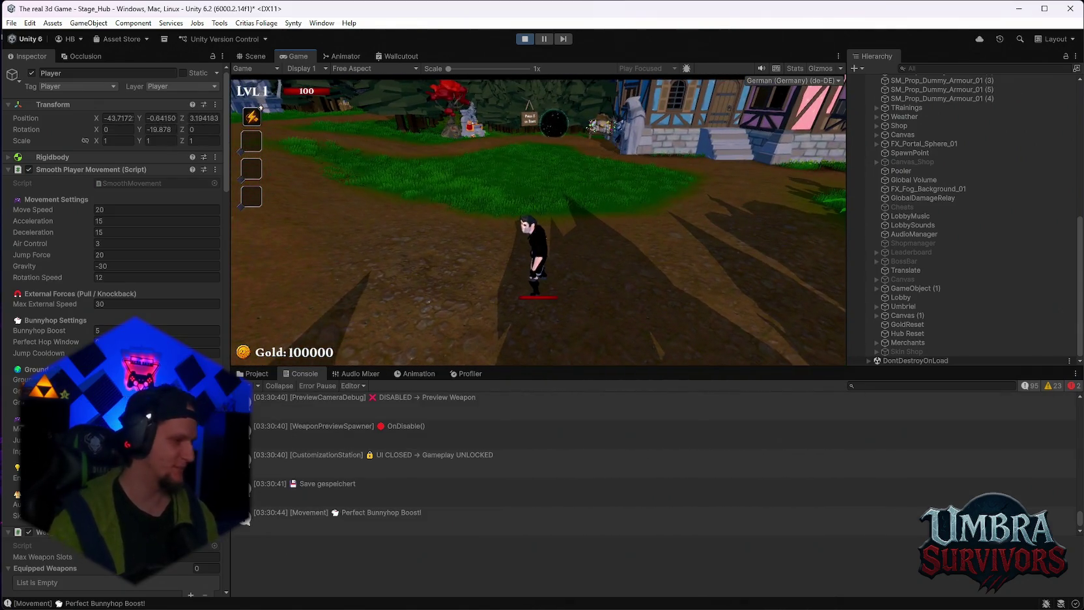
key(w)
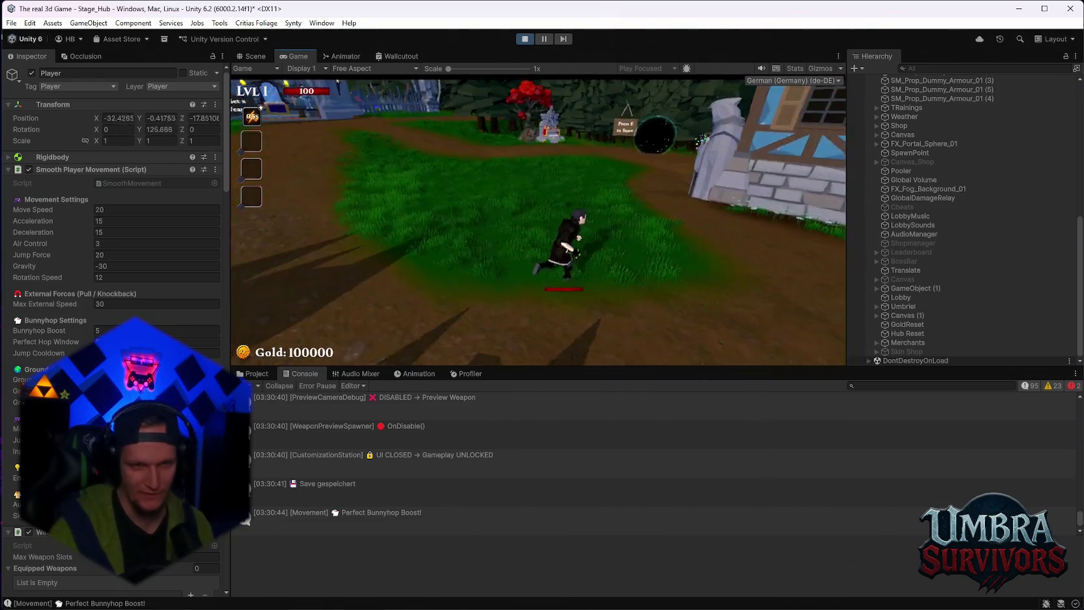
key(w)
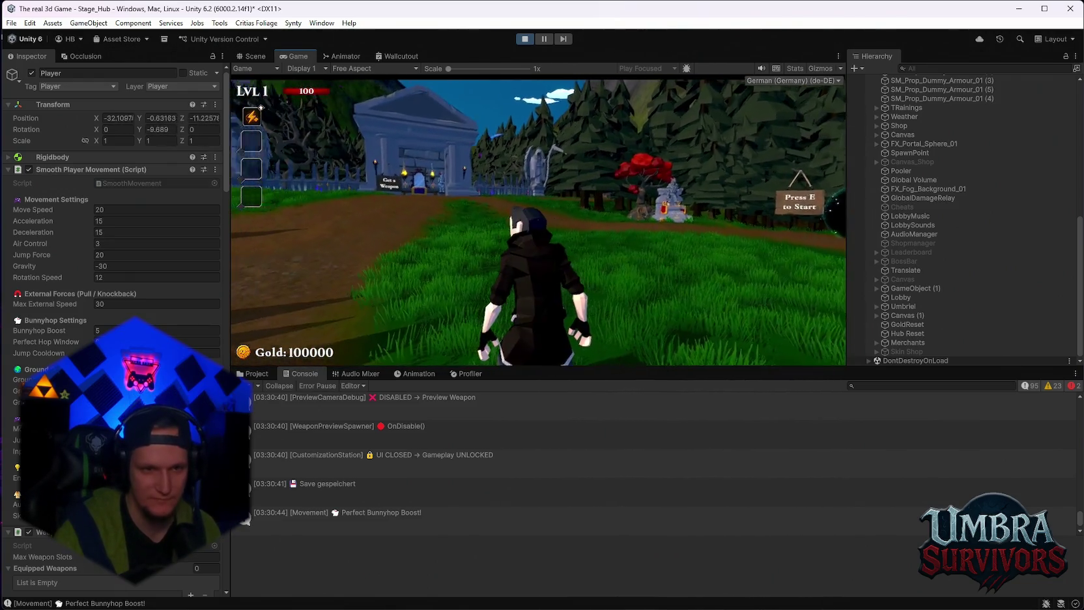
key(Escape)
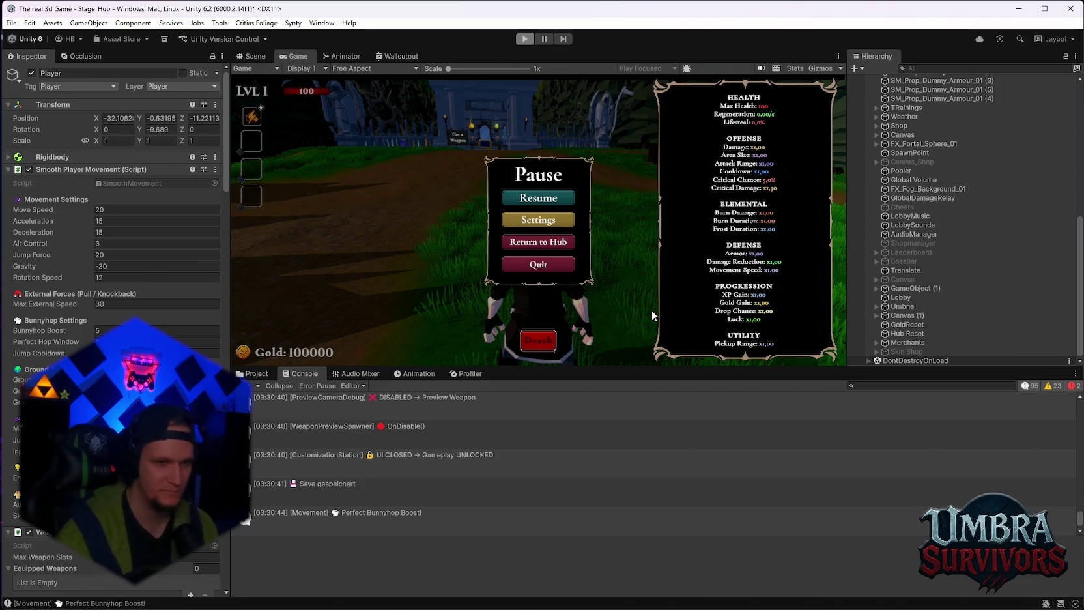
key(ctrl+p)
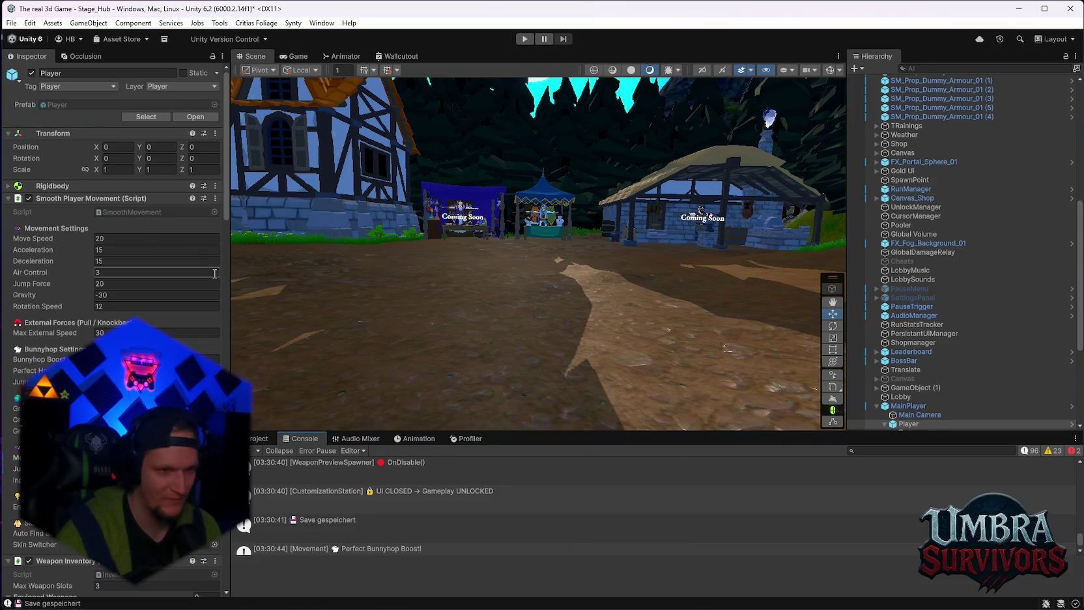
Step: Widen the Scene view and fly it toward the Get a Weapon sign and back
drag(231, 279, 300, 280)
scroll(615, 303, down, 10)
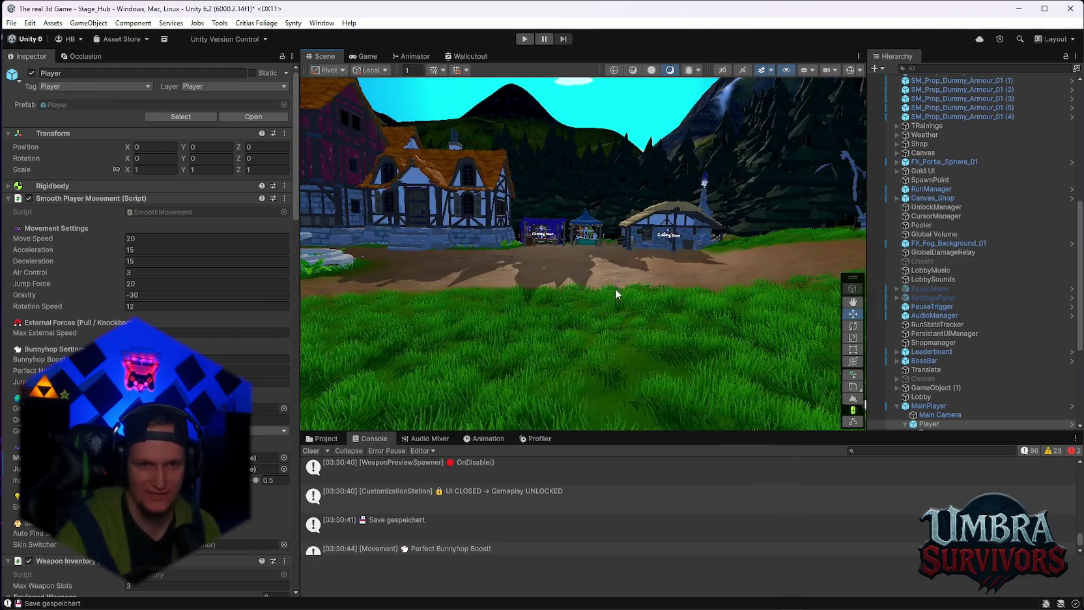
scroll(568, 301, up, 5)
mouse_move(563, 301)
mouse_down()
mouse_move(496, 307)
mouse_move(608, 263)
mouse_move(632, 284)
mouse_up()
mouse_move(514, 282)
mouse_down()
mouse_move(563, 267)
mouse_move(578, 284)
mouse_up()
scroll(579, 284, down, 2)
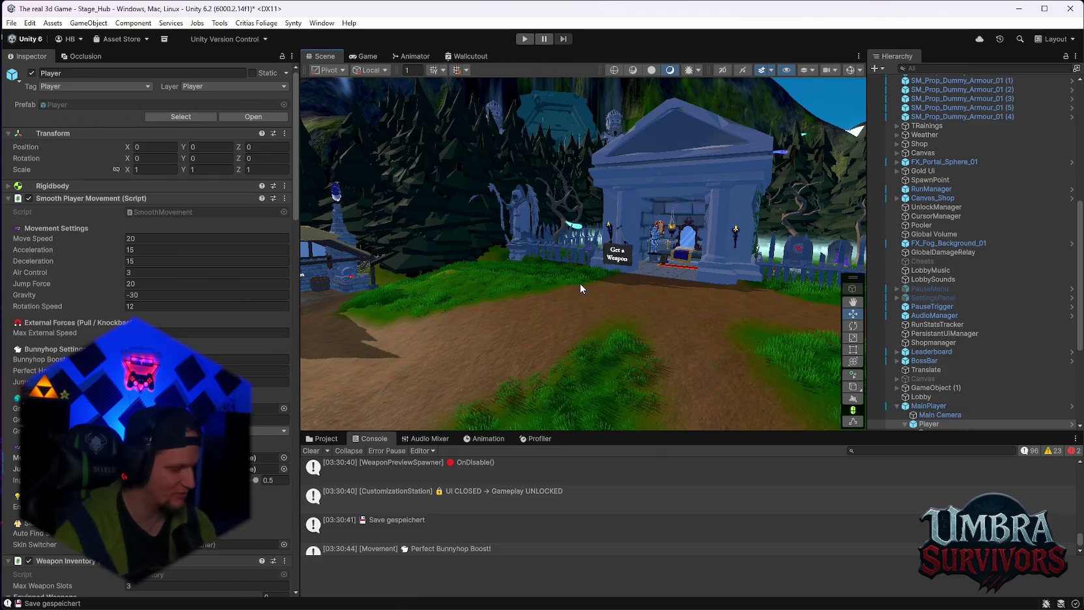
Step: Frame the Player with F, orbit around the armoured character, and select Skin_Beta in the Hierarchy
key(f)
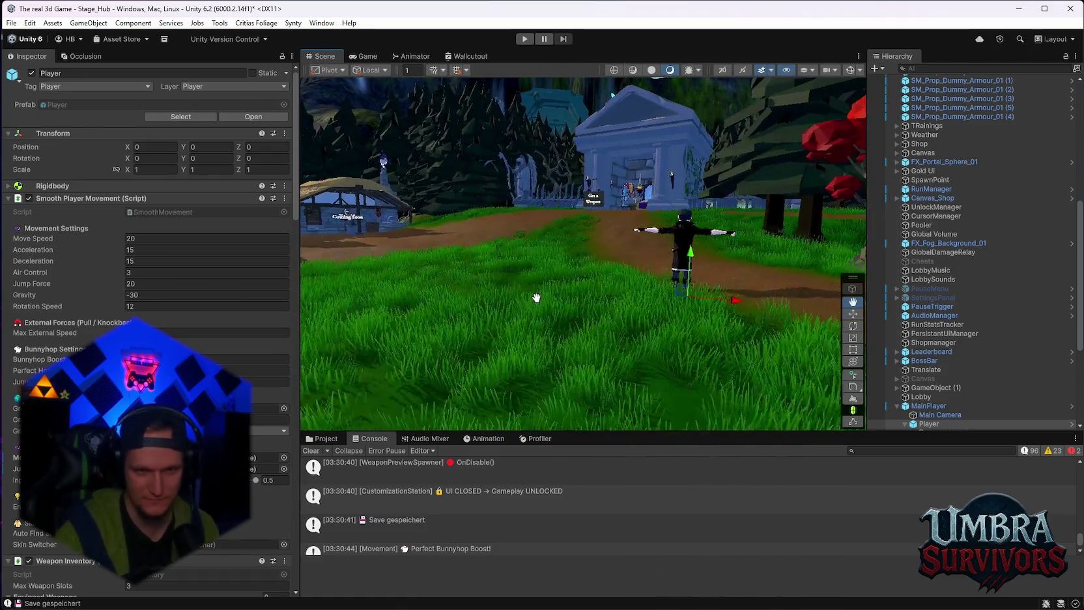
mouse_move(441, 295)
mouse_down()
mouse_move(407, 292)
mouse_move(580, 316)
mouse_move(705, 263)
mouse_move(673, 321)
mouse_up()
scroll(674, 320, up, 6)
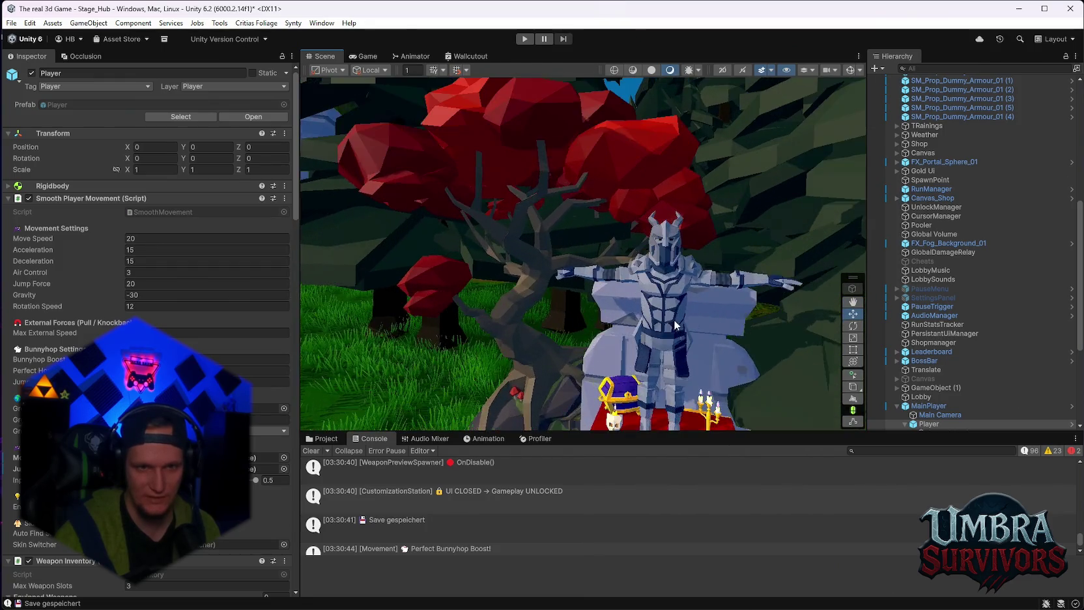
drag(619, 291, 582, 318)
mouse_move(578, 319)
mouse_down()
mouse_move(594, 320)
mouse_move(559, 289)
mouse_move(572, 278)
mouse_move(643, 295)
mouse_move(596, 292)
mouse_move(794, 256)
mouse_up()
scroll(1004, 271, up, 10)
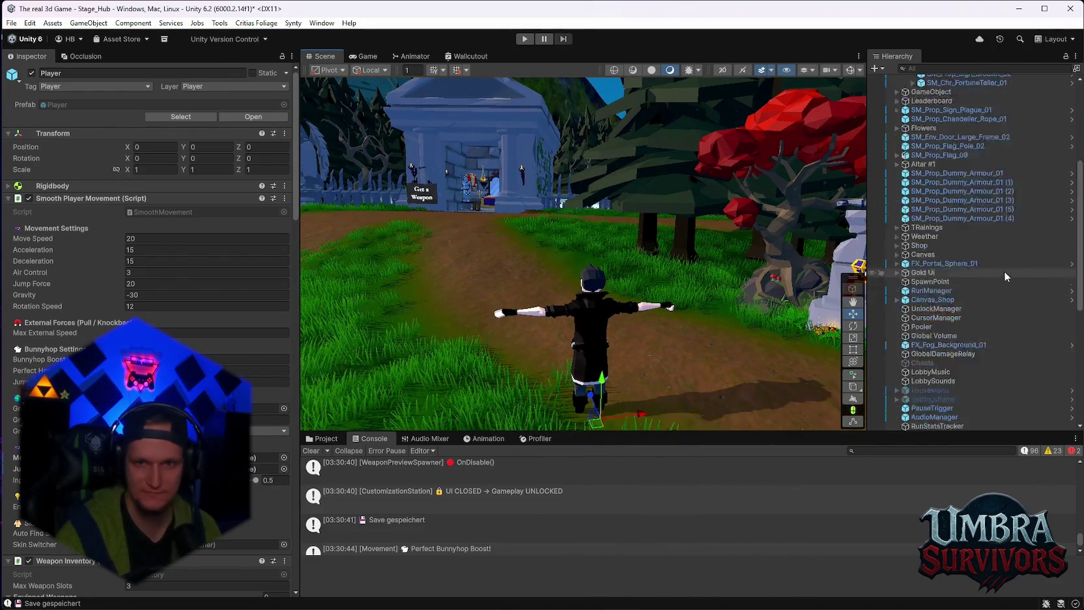
scroll(974, 318, down, 10)
scroll(974, 329, down, 5)
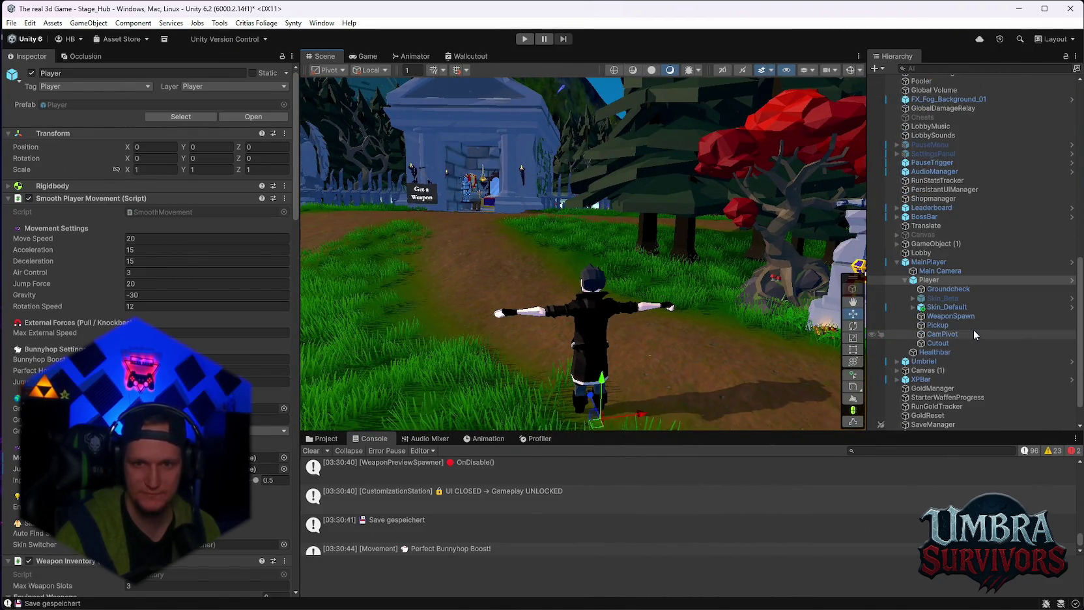
click(943, 299)
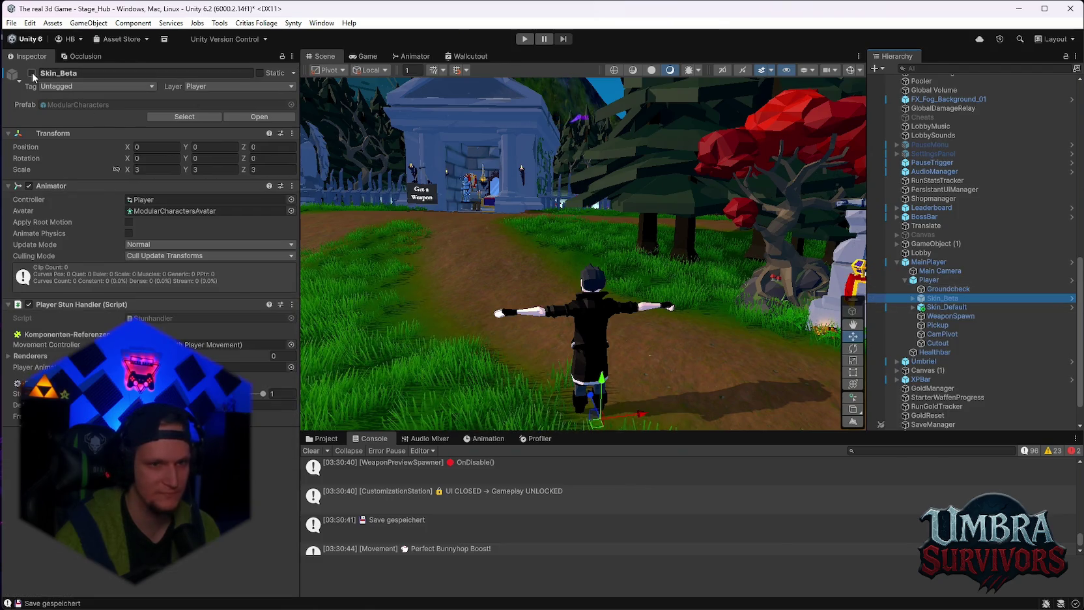
Step: Activate the Skin_Beta model, then check Skin_Default and MainPlayer while orbiting the player
click(32, 74)
click(933, 307)
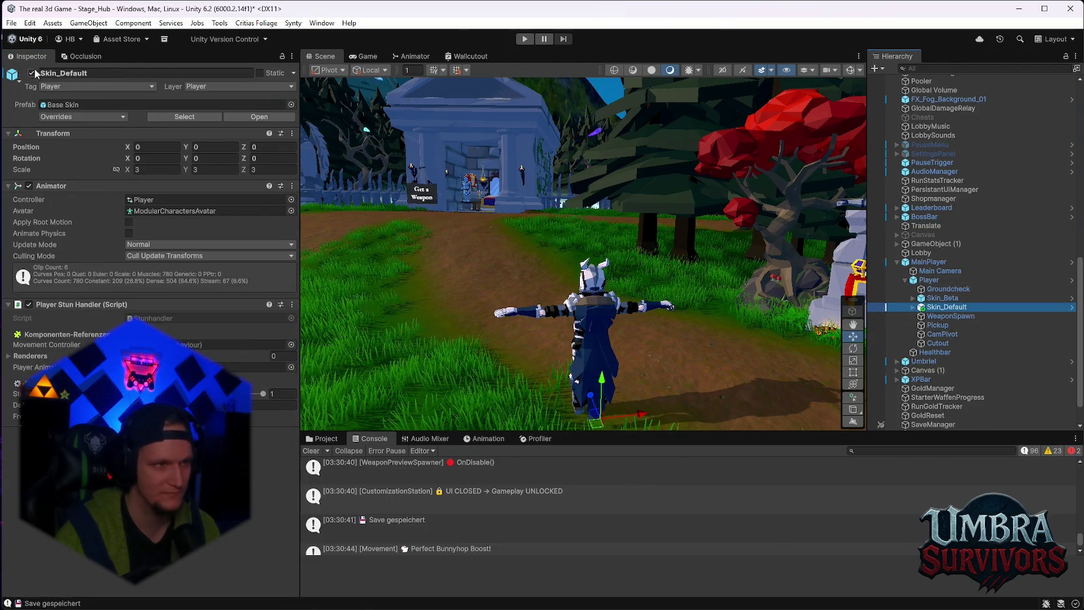
drag(584, 302, 543, 223)
scroll(543, 222, up, 5)
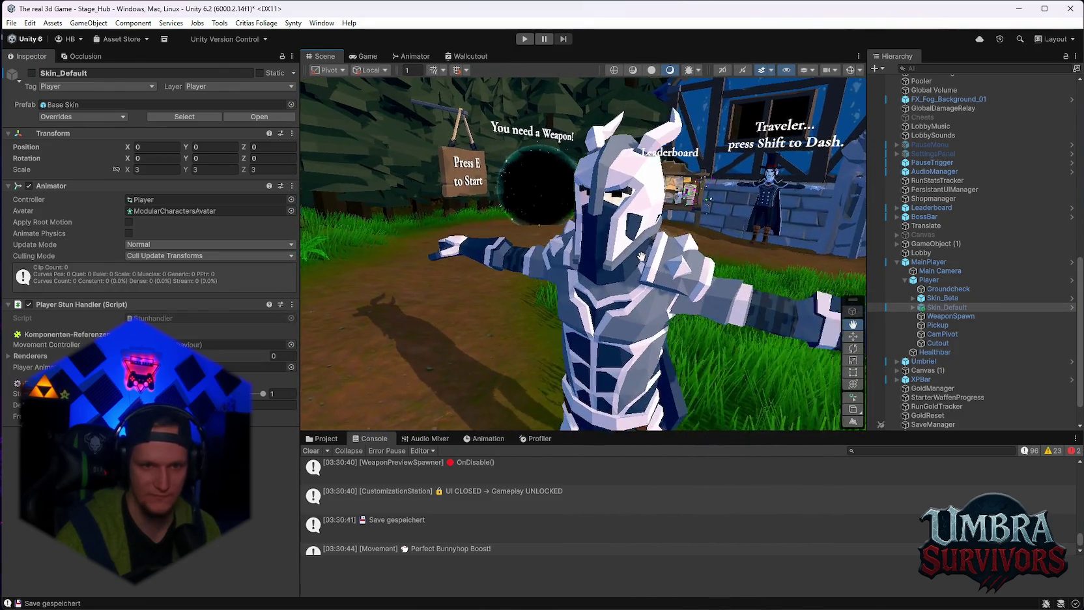
scroll(633, 258, down, 2)
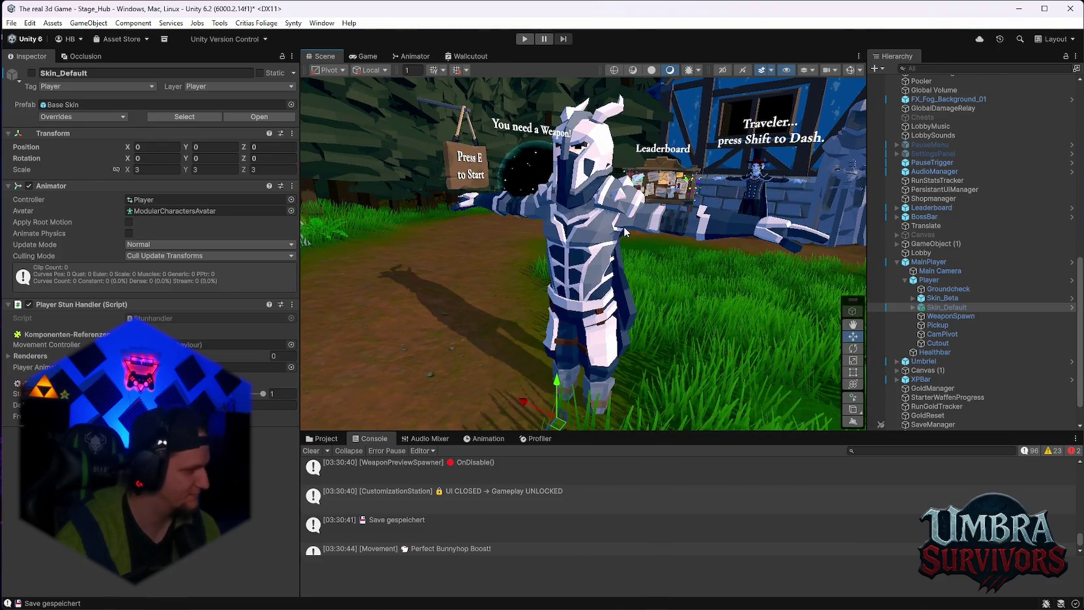
click(568, 288)
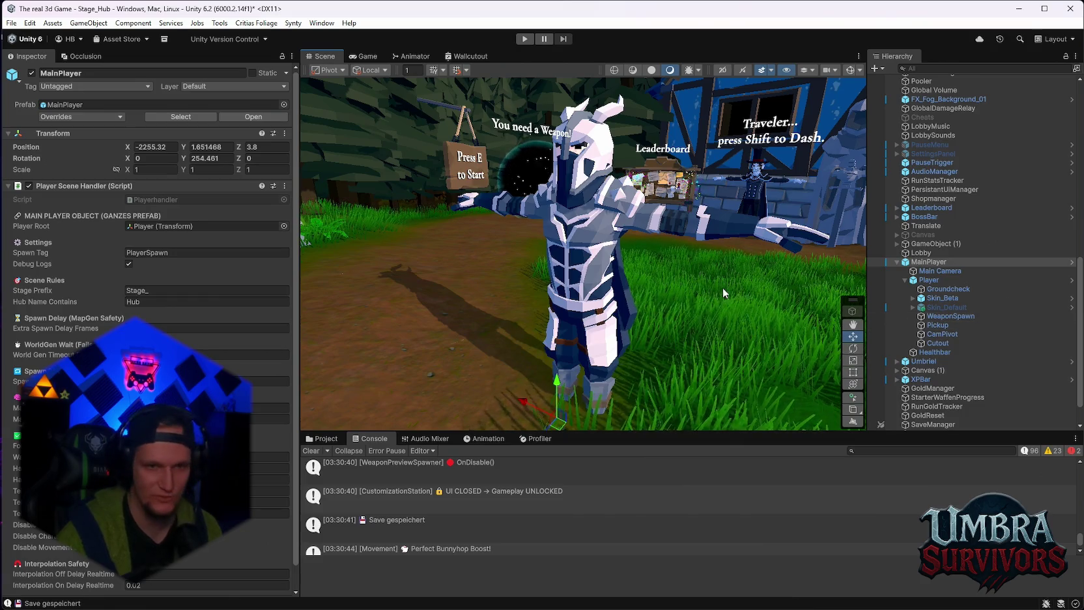
scroll(717, 299, up, 4)
mouse_move(701, 330)
mouse_down()
mouse_move(688, 269)
mouse_move(659, 291)
mouse_move(649, 267)
mouse_move(533, 264)
mouse_move(659, 225)
mouse_up()
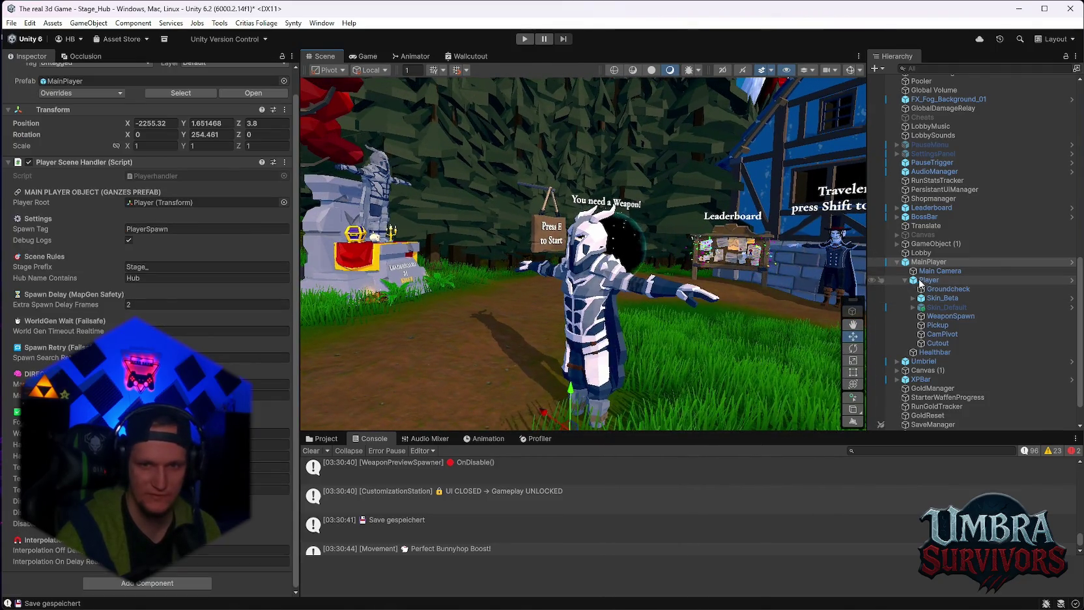
Step: Expand Skin_Beta and its Modular_Characters child to reveal the body-part groups
click(942, 298)
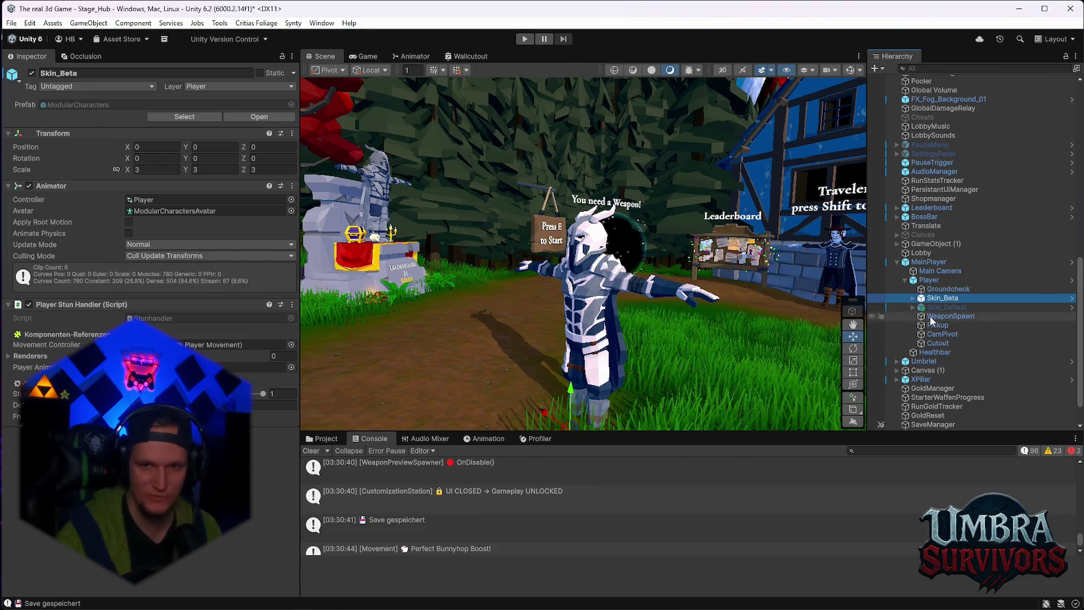
click(913, 298)
click(932, 307)
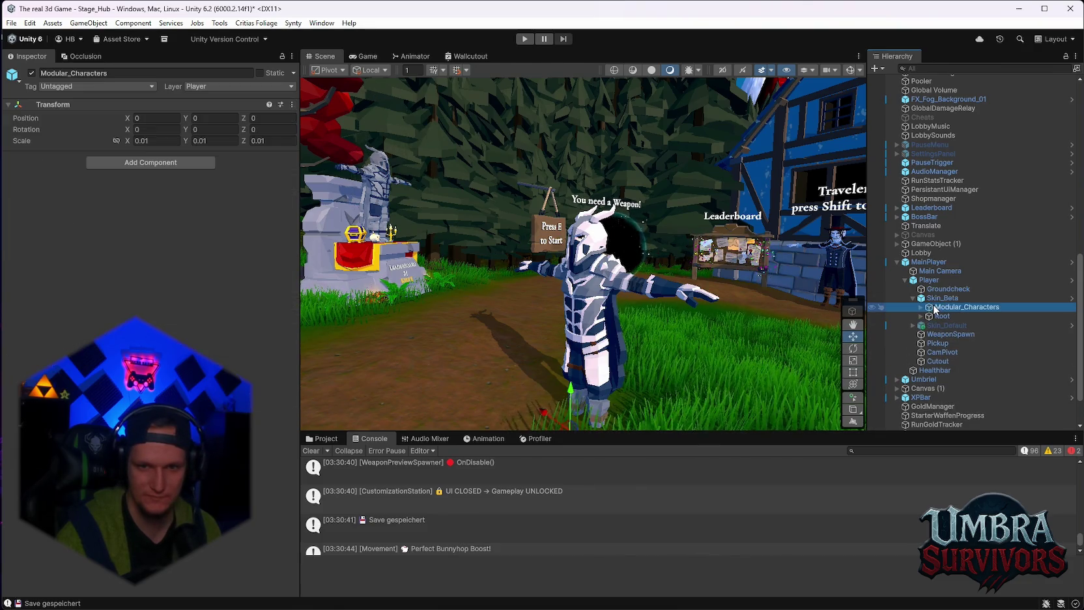
click(920, 307)
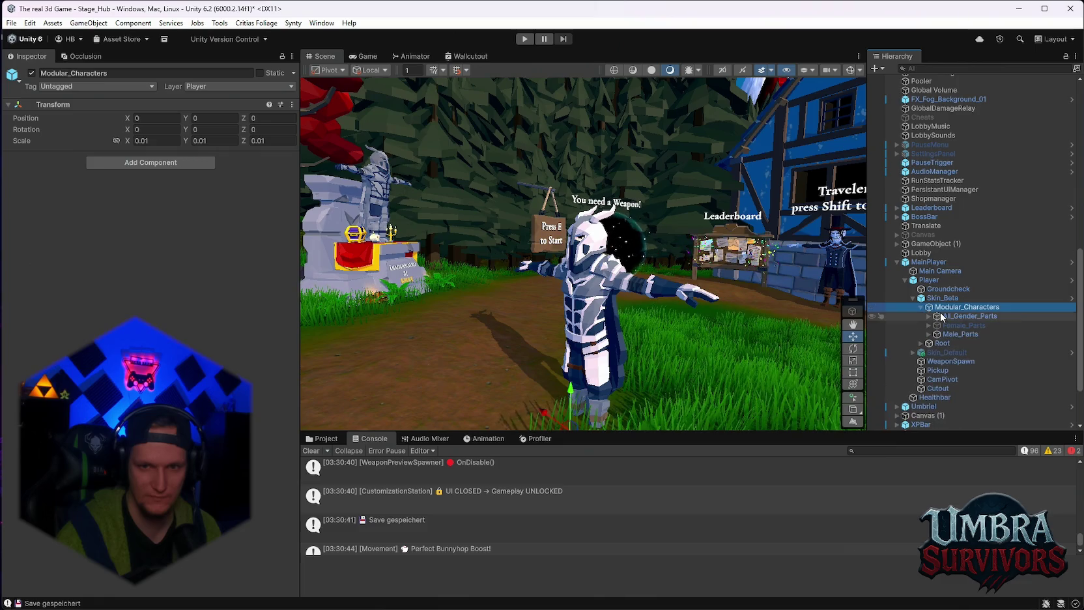